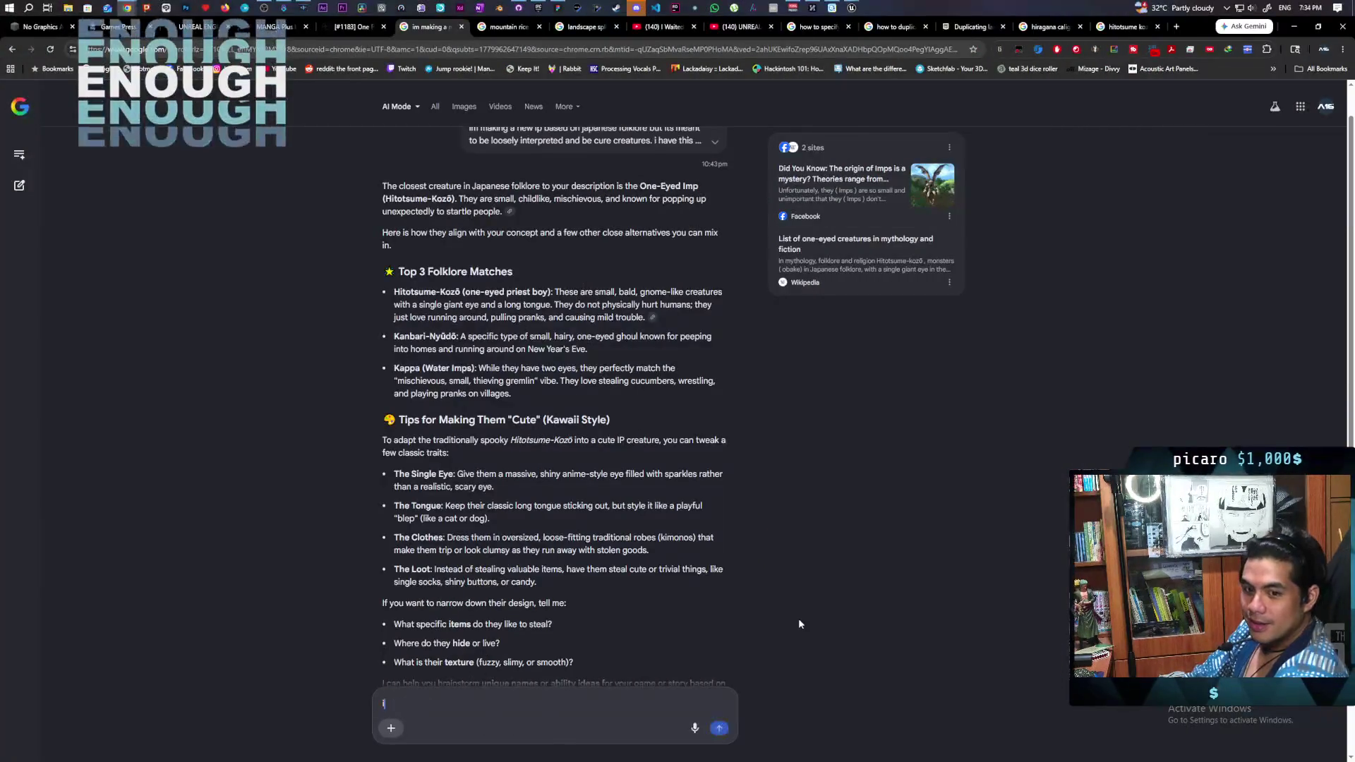
# - Ask AI Mode whether Kozou, already liked for the creature name, should also be the game title
pyautogui.write('im liking ')
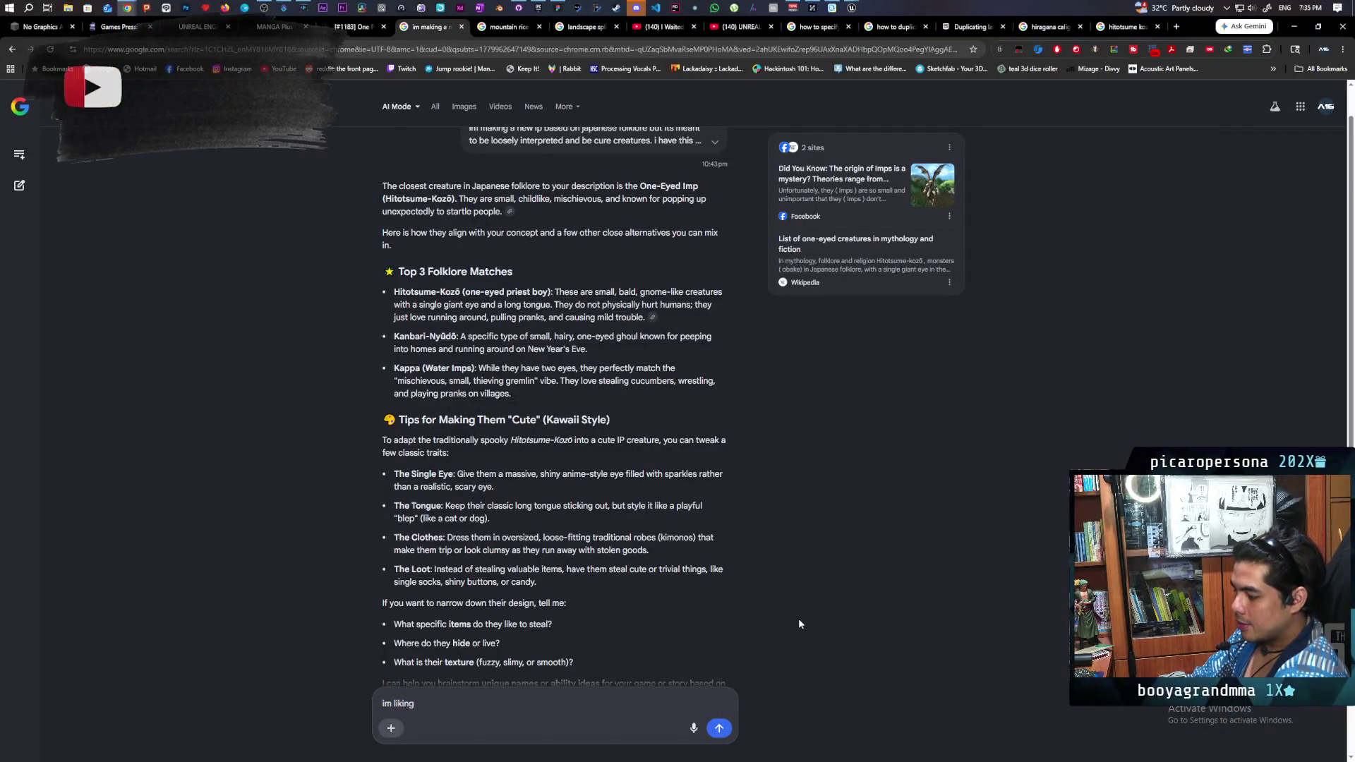
pyautogui.write('kozou')
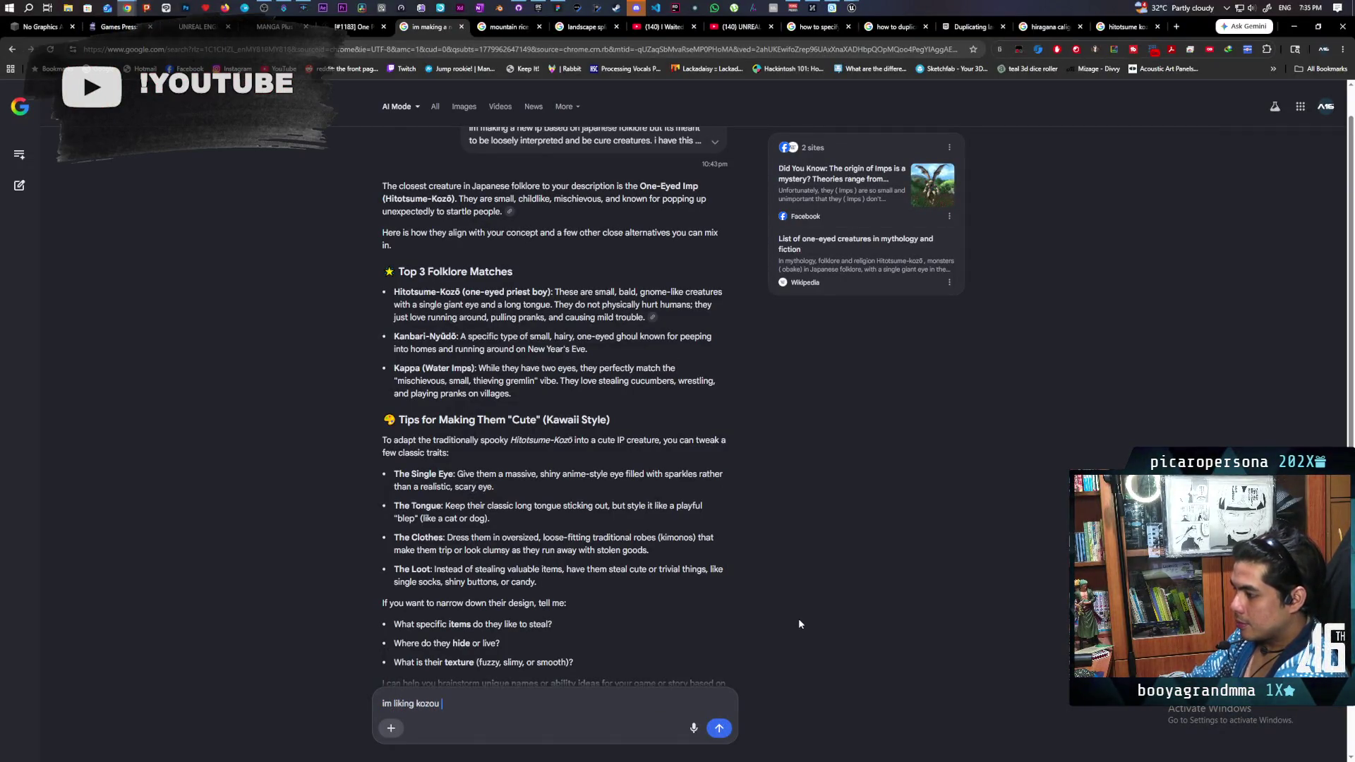
pyautogui.write(' for the creature name.')
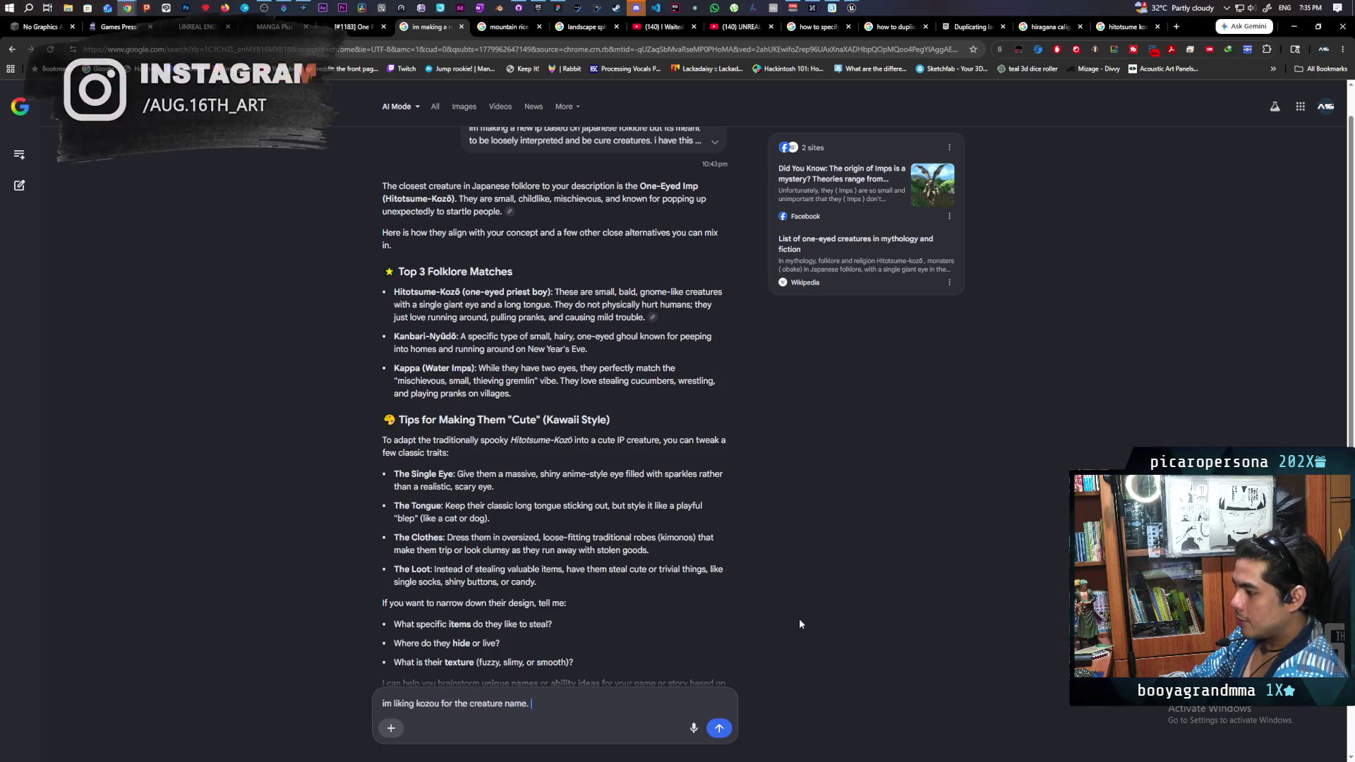
pyautogui.write(' should i also use ')
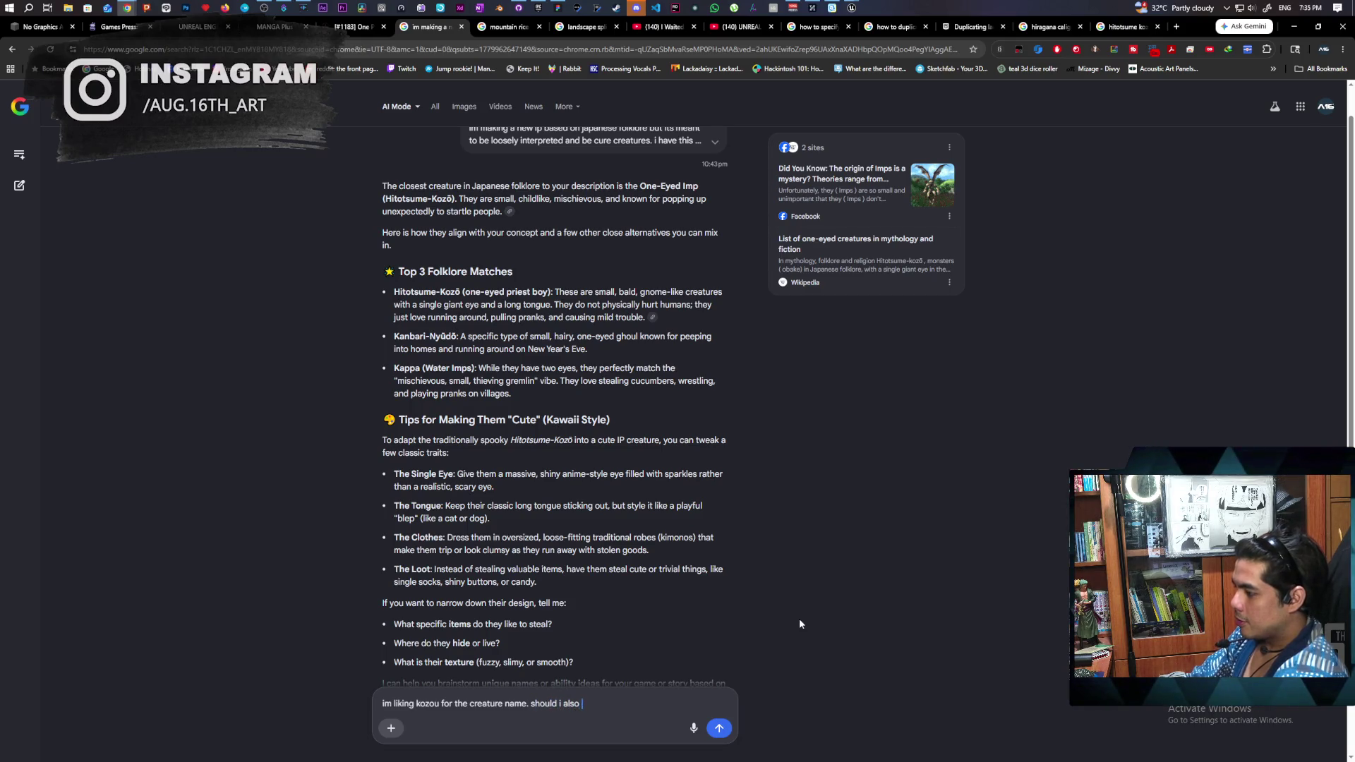
pyautogui.write('it as the title')
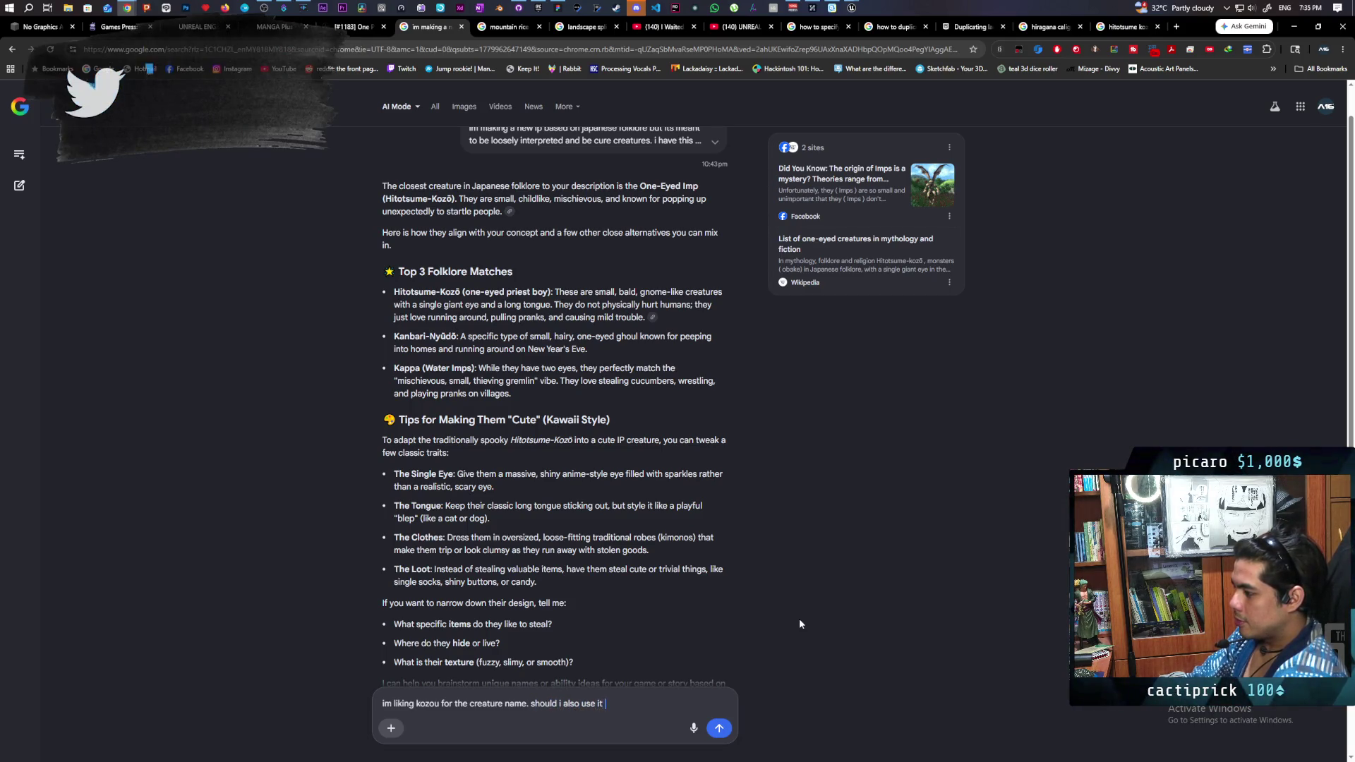
pyautogui.press('Return')
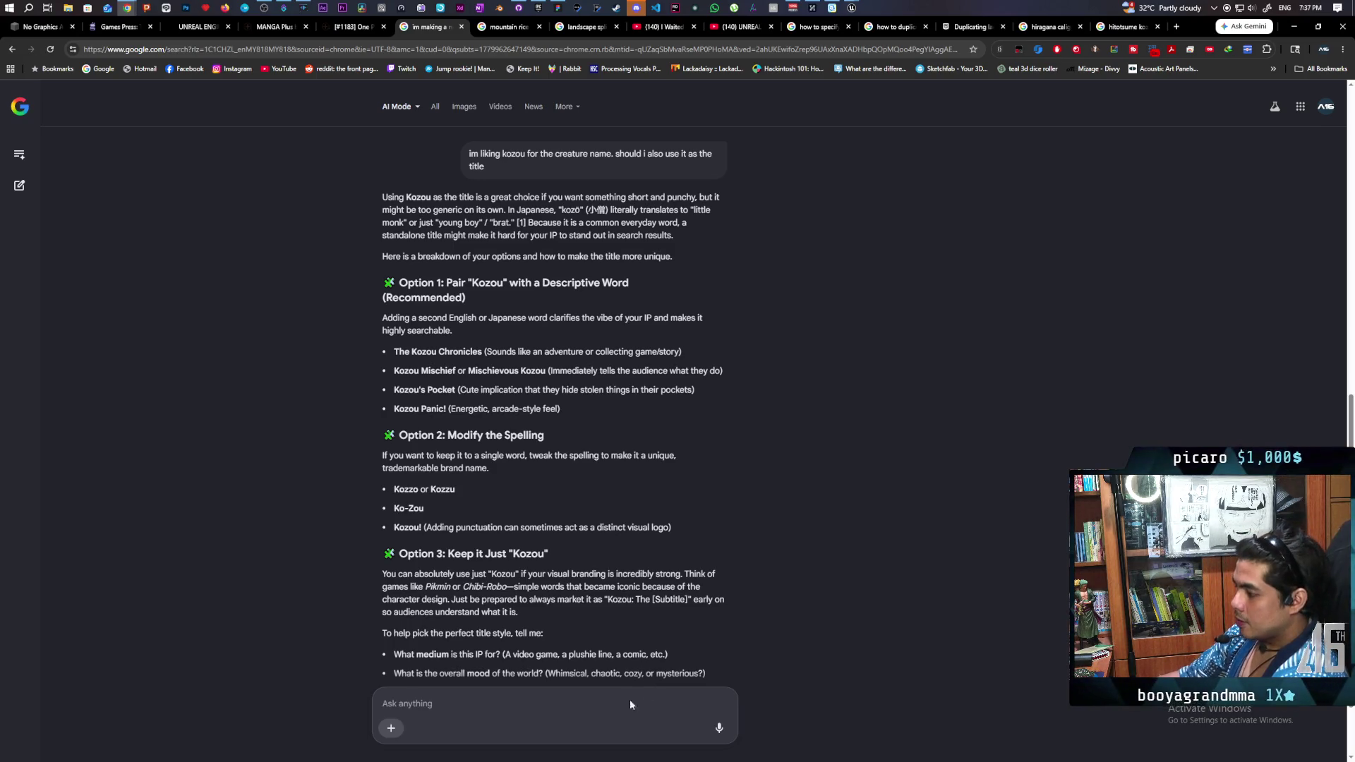
# - Send the pitch: friends play as kozou restoring a deity's shrine through villagers' requests, unseen by villagers
pyautogui.write('so the ')
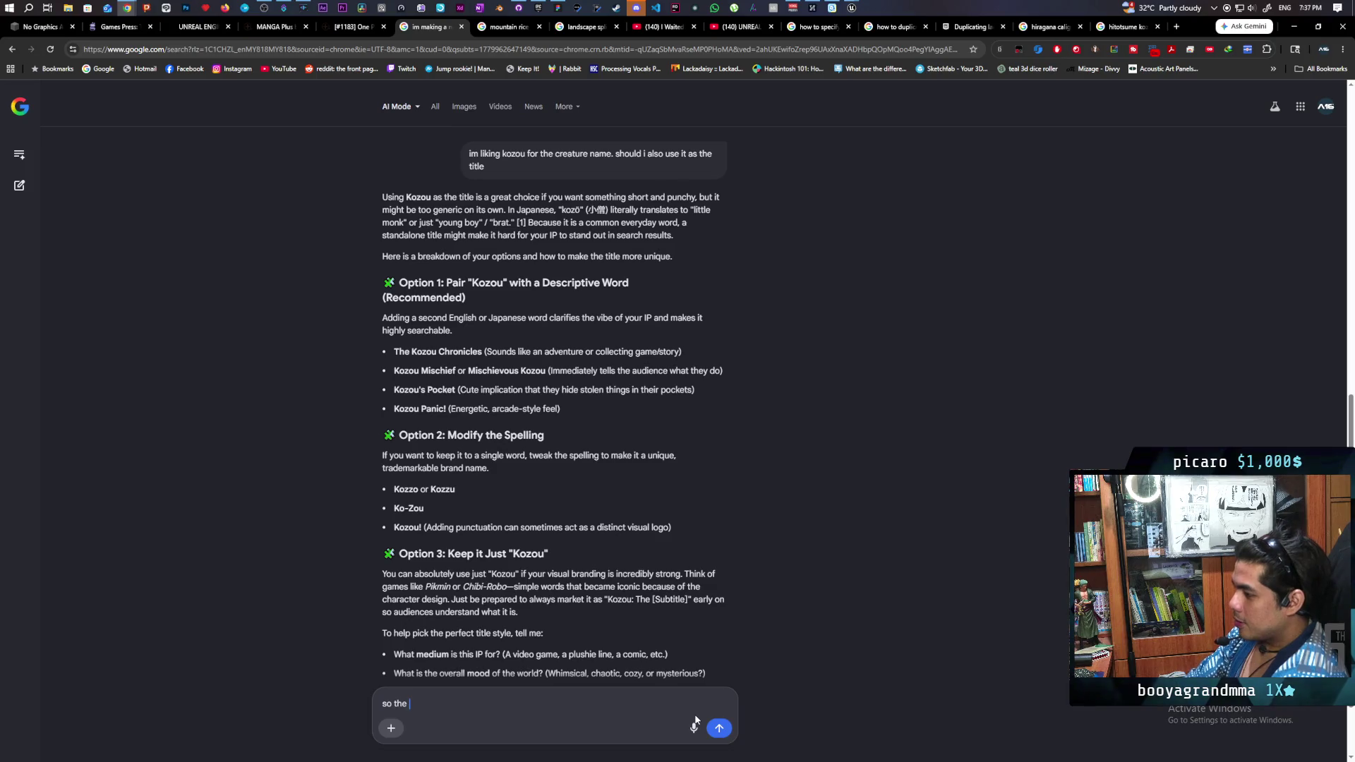
pyautogui.write('game is a multiplayer gam')
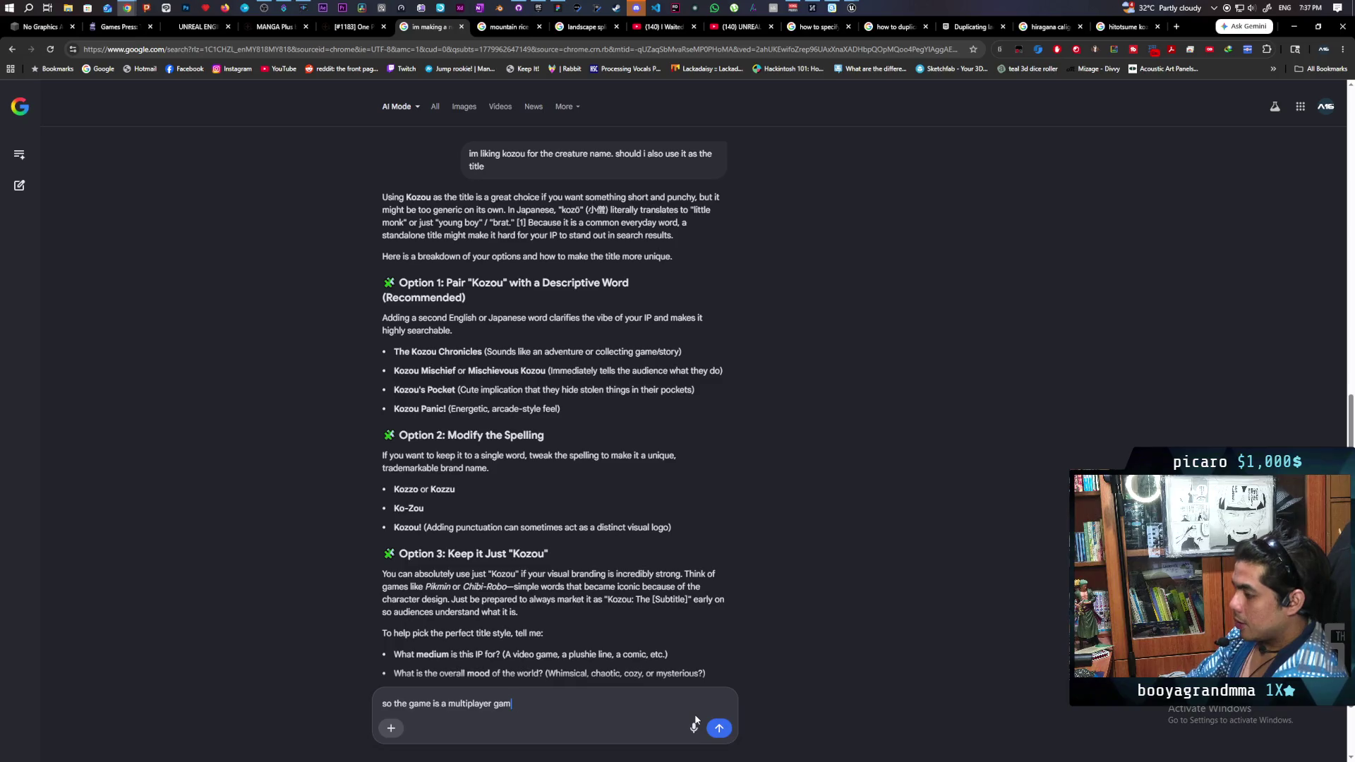
pyautogui.write('e where you a')
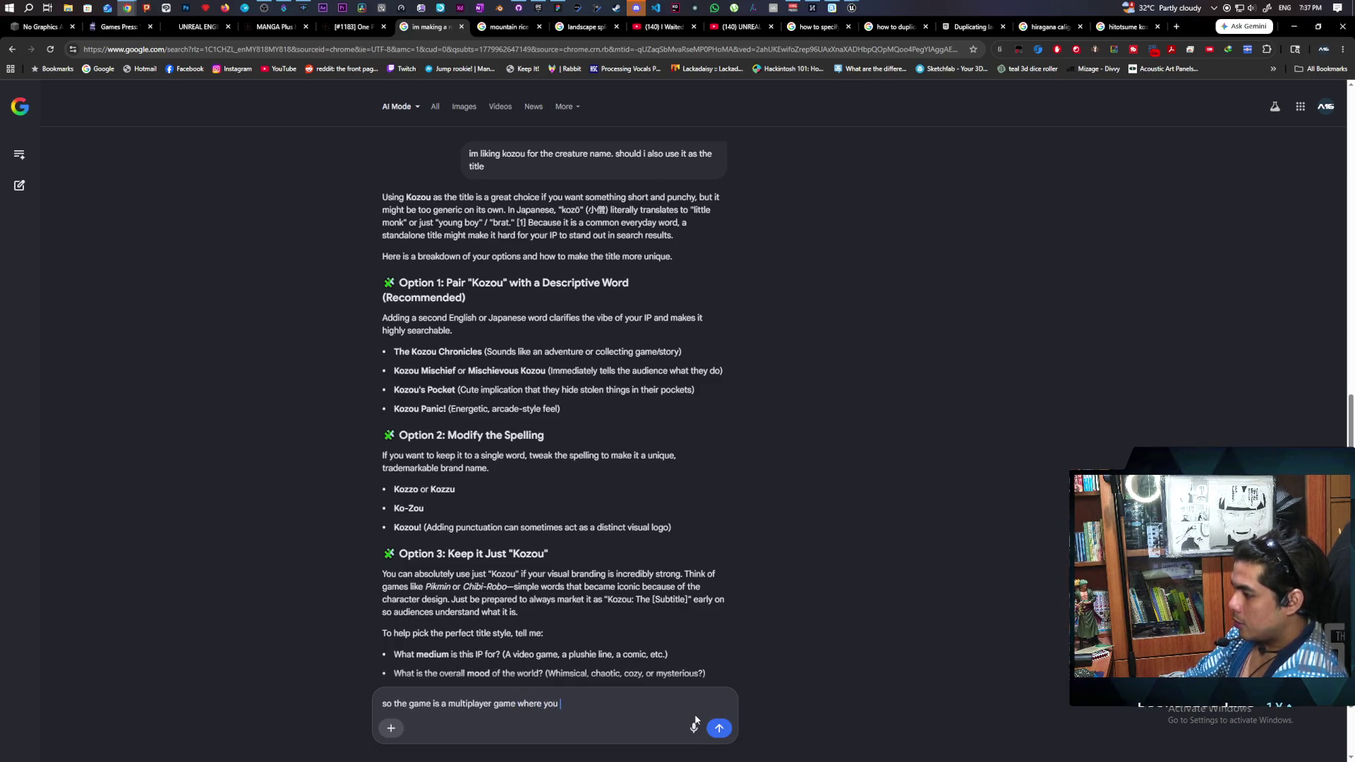
pyautogui.write('nd you')
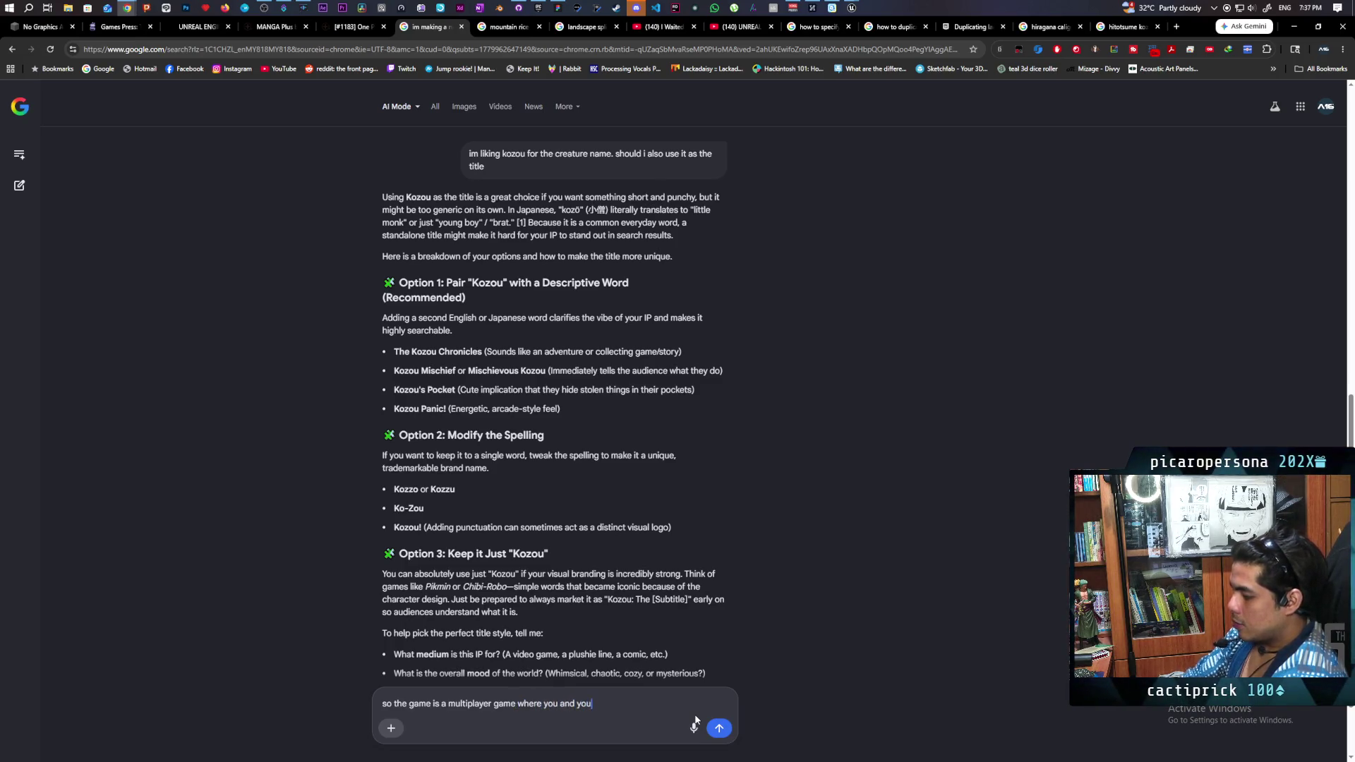
pyautogui.write('r friends play ')
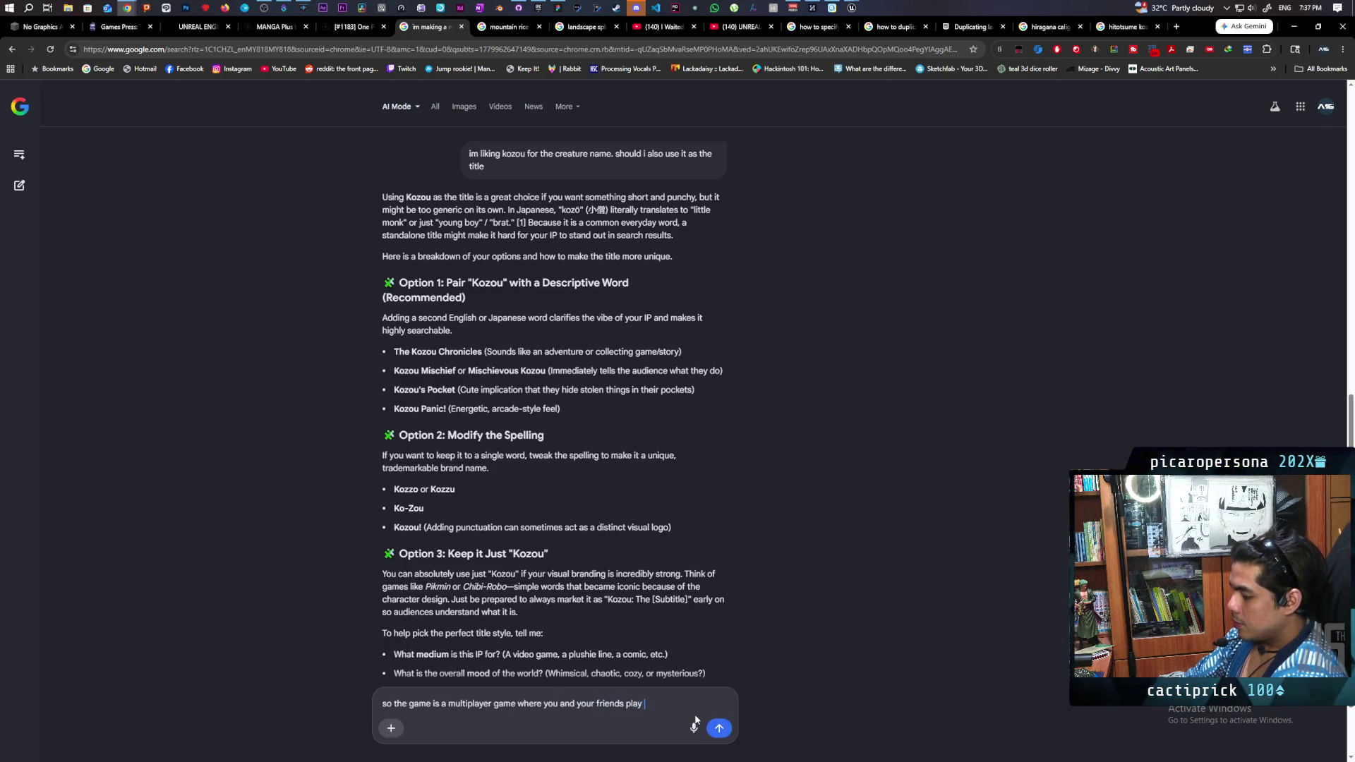
pyautogui.write('as kozou ')
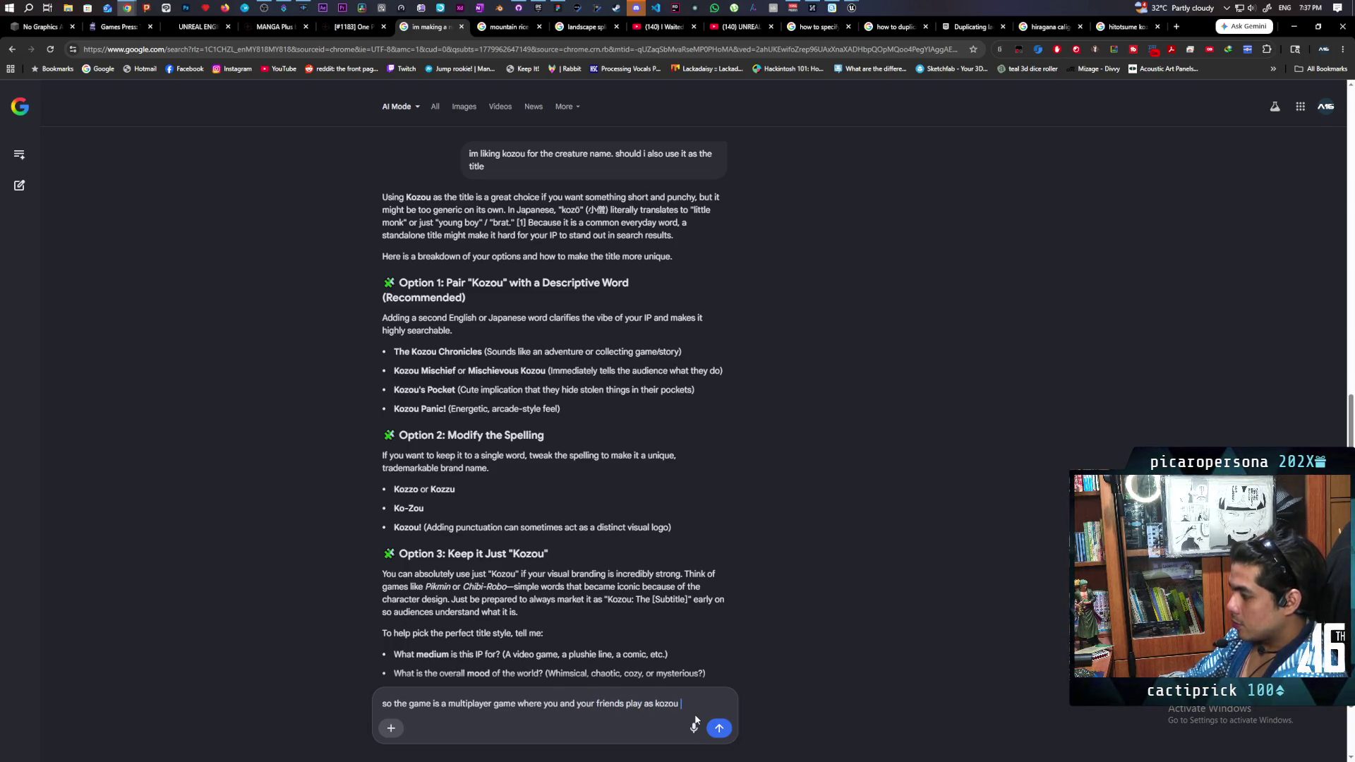
pyautogui.write('and help a ')
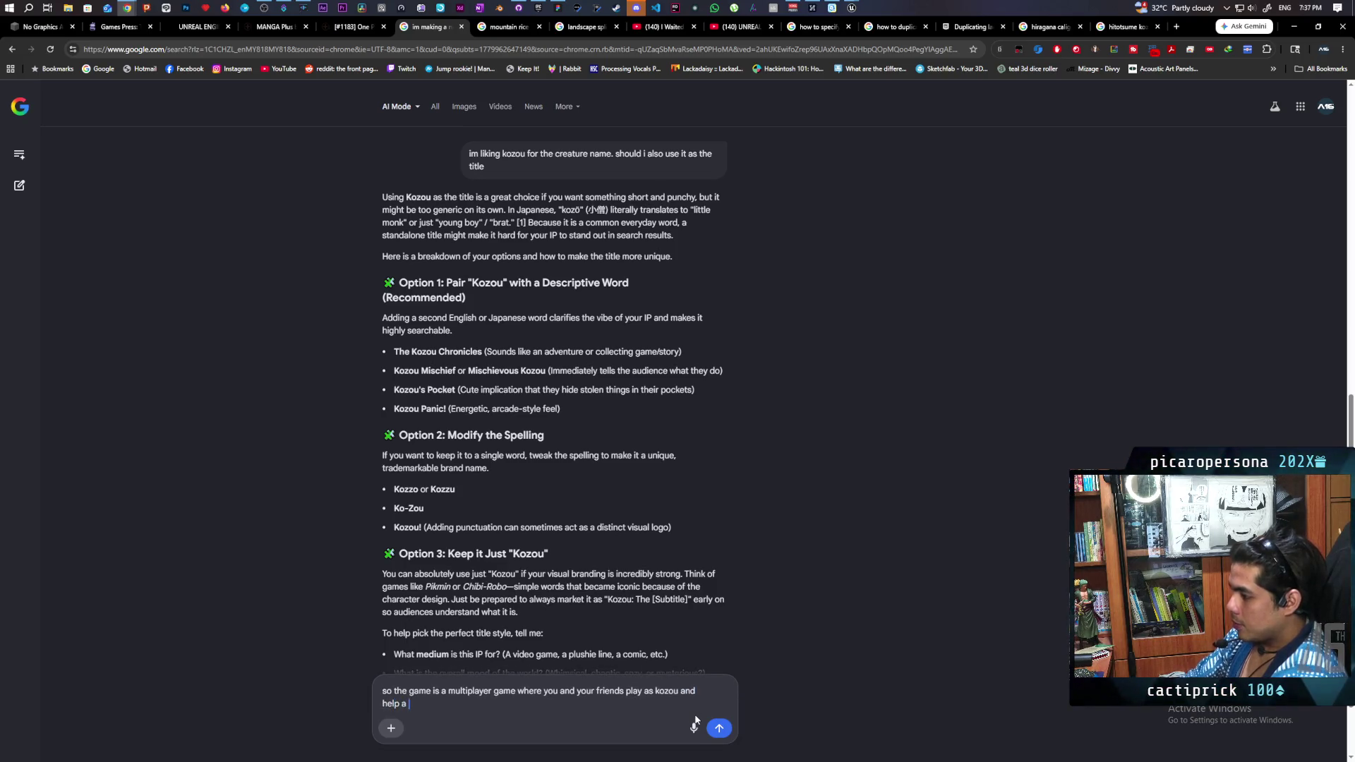
pyautogui.write('deity ')
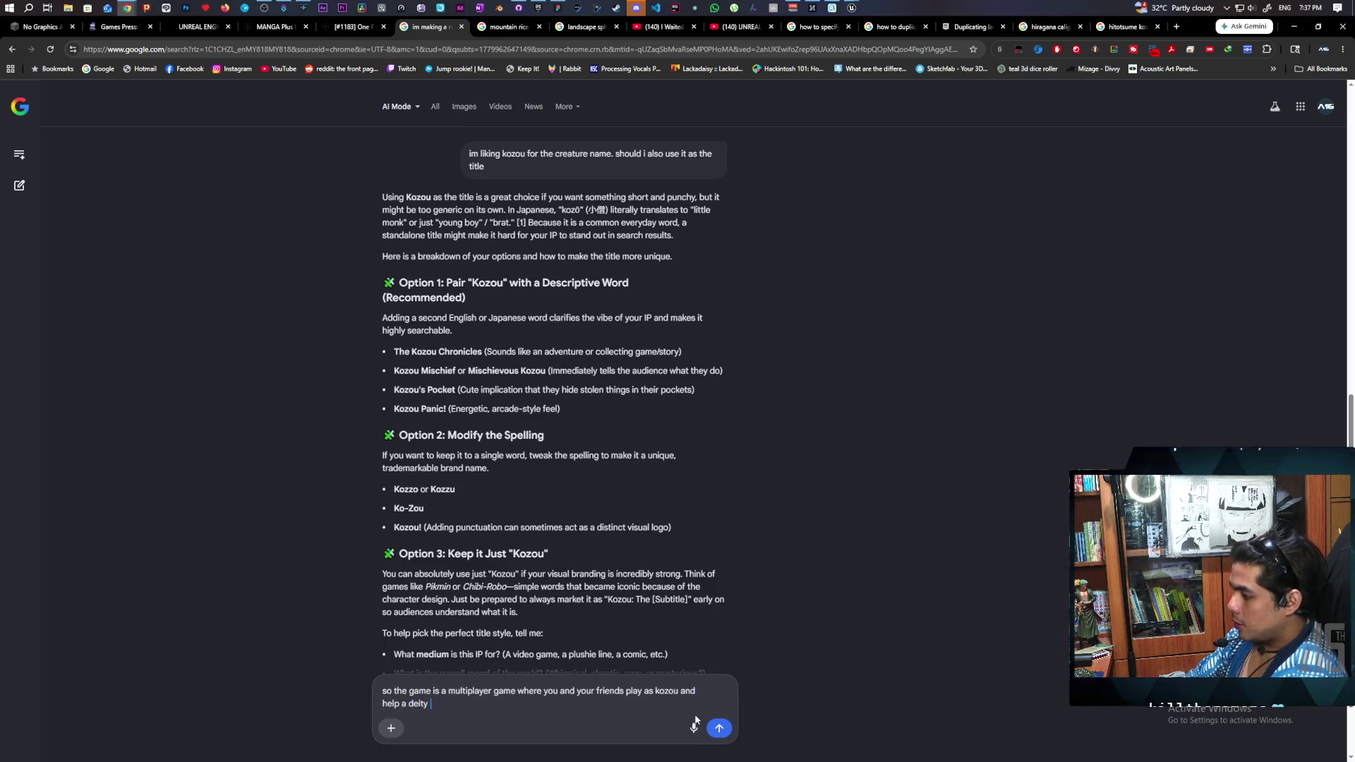
pyautogui.write('restore')
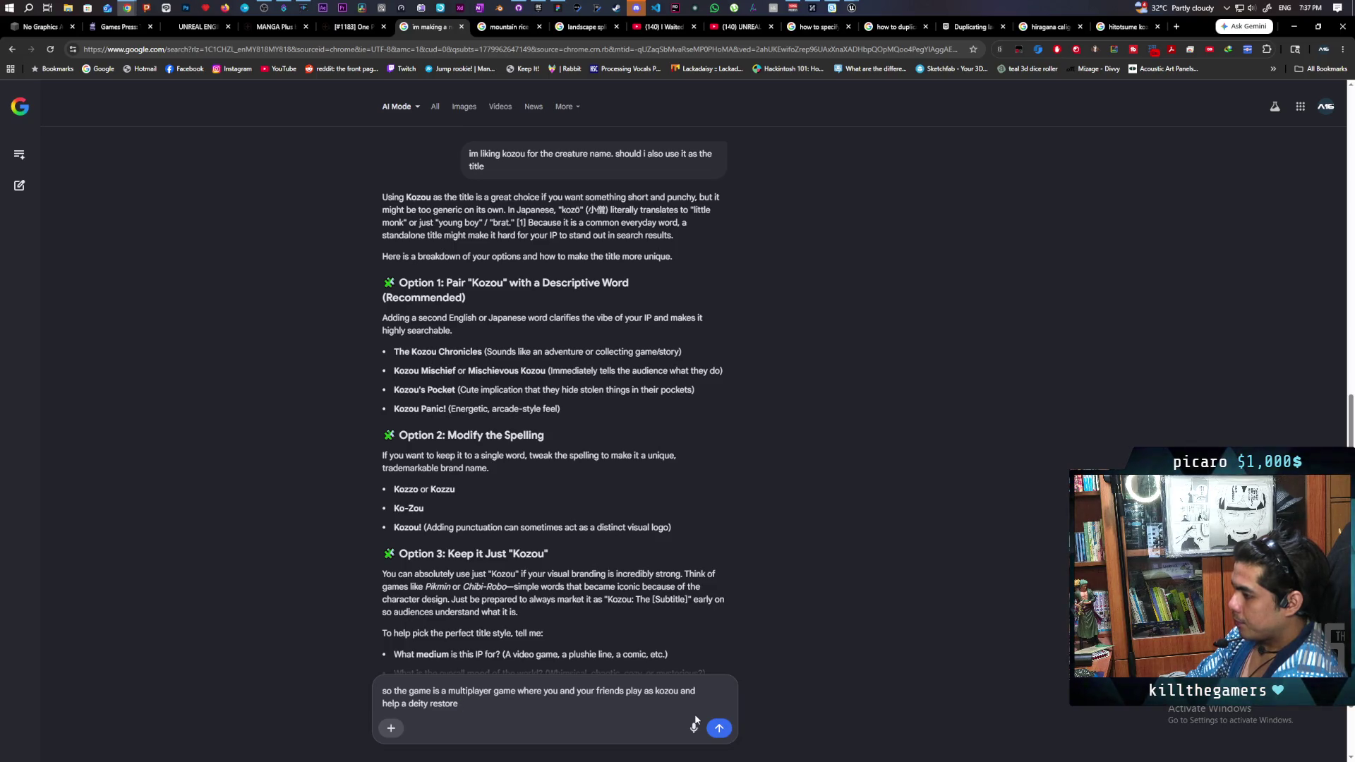
pyautogui.write(' the')
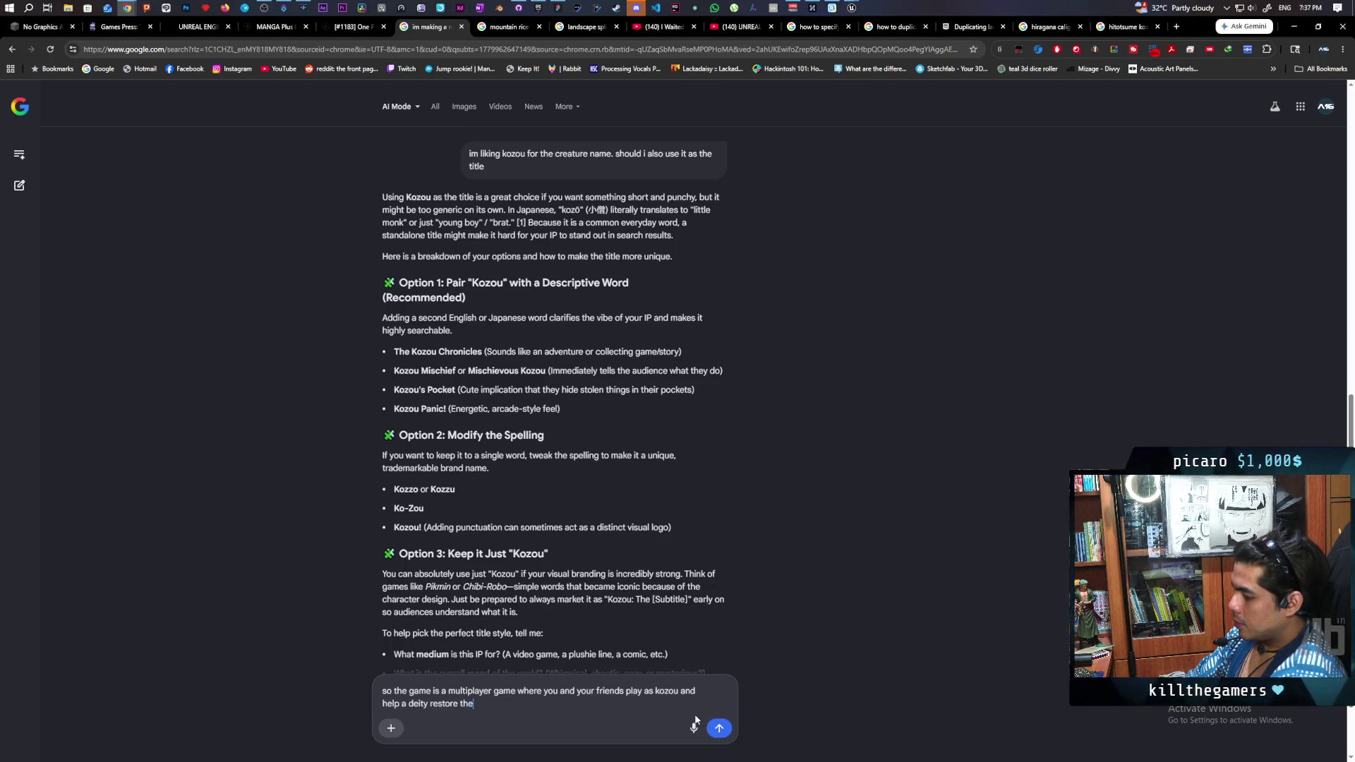
pyautogui.write('ir shiri')
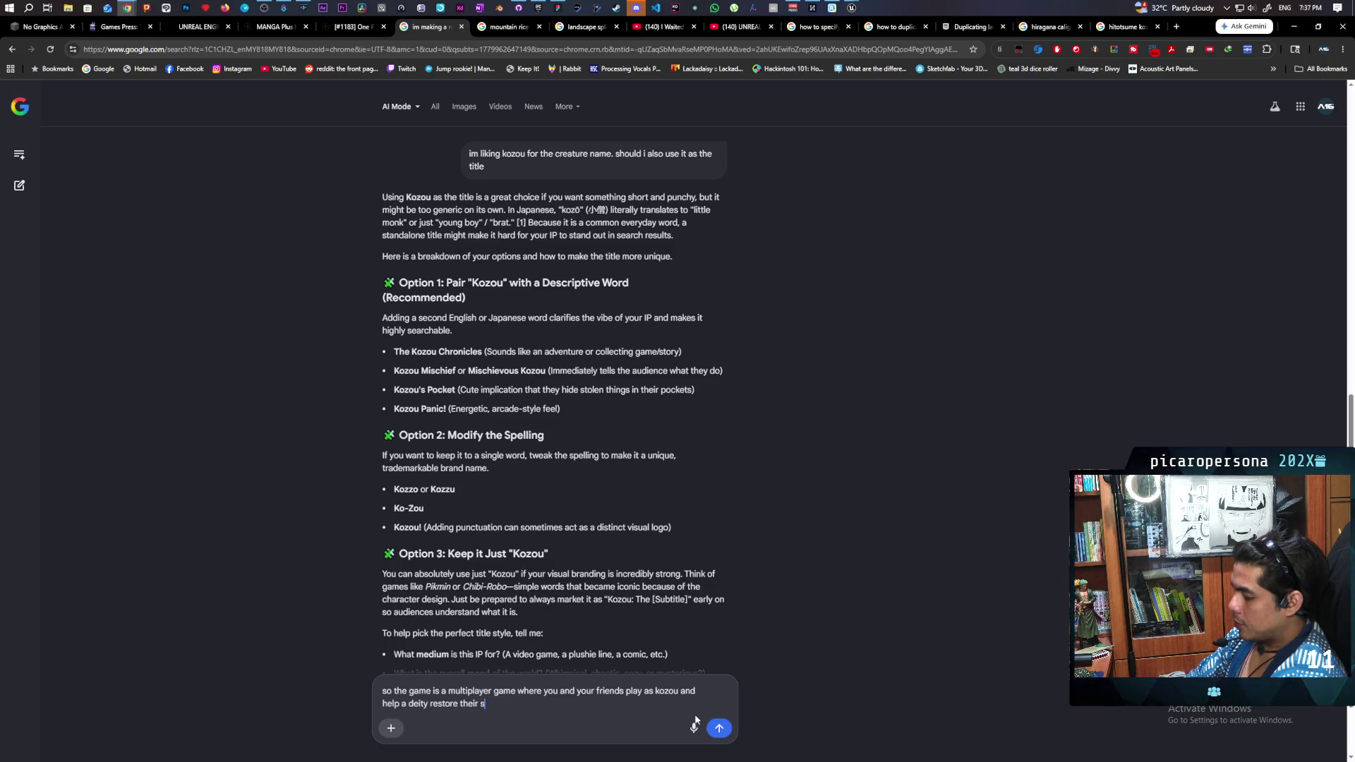
pyautogui.press('BackSpace')
pyautogui.press('BackSpace')
pyautogui.press('BackSpace')
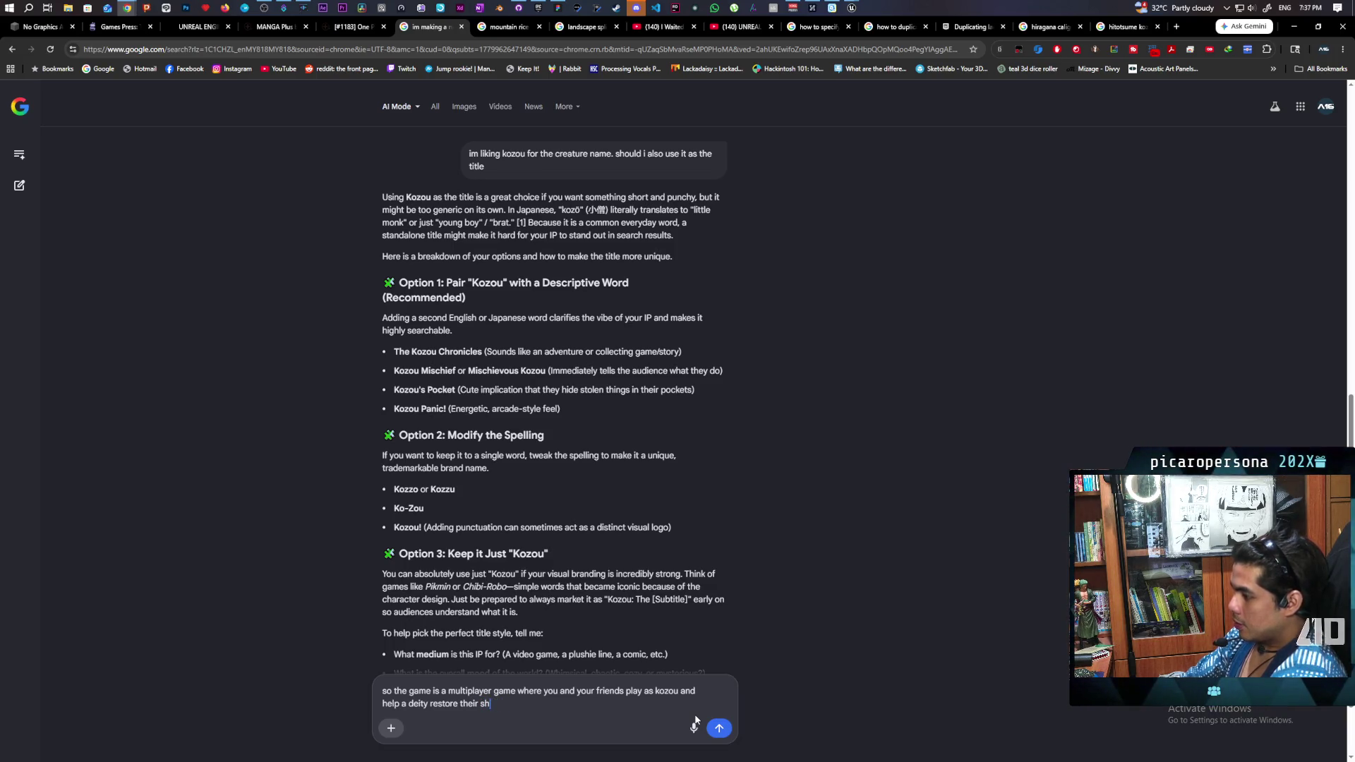
pyautogui.write('rine/')
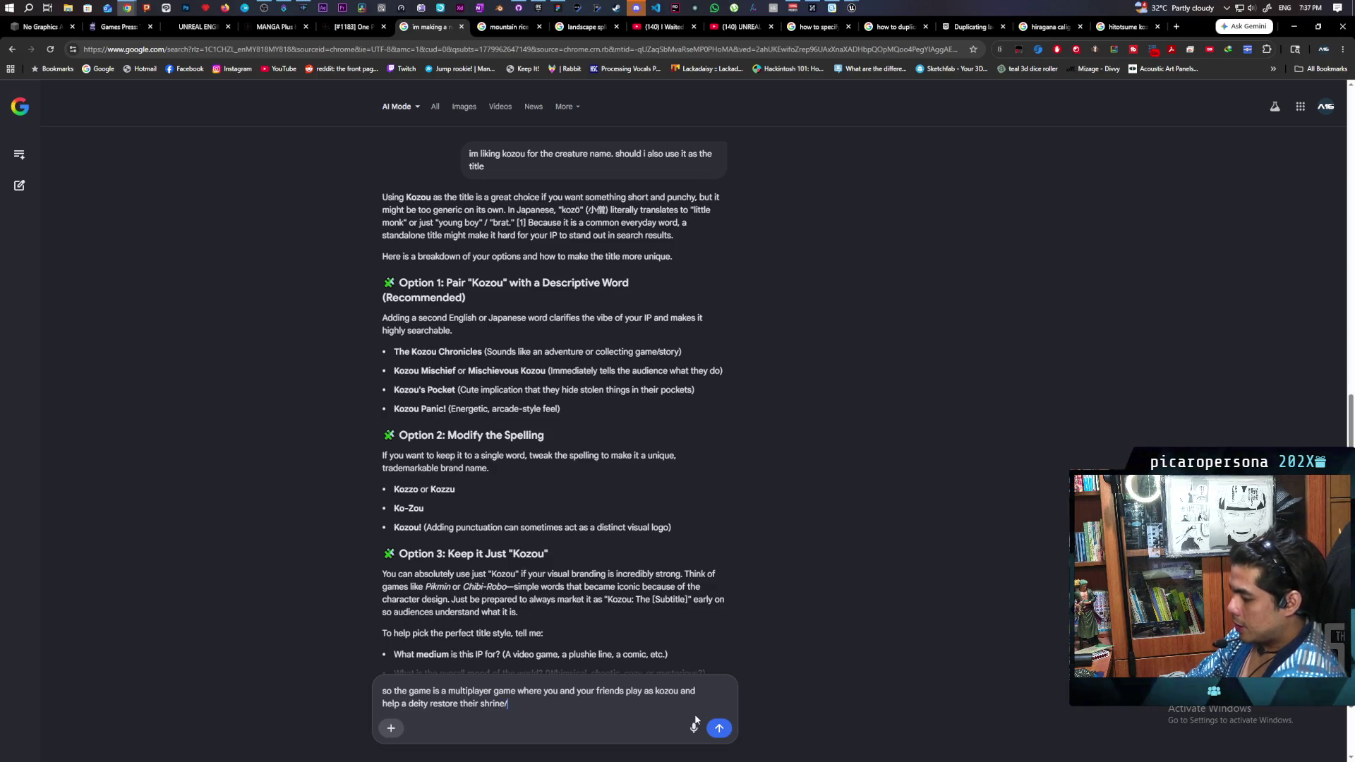
pyautogui.write(' temple ')
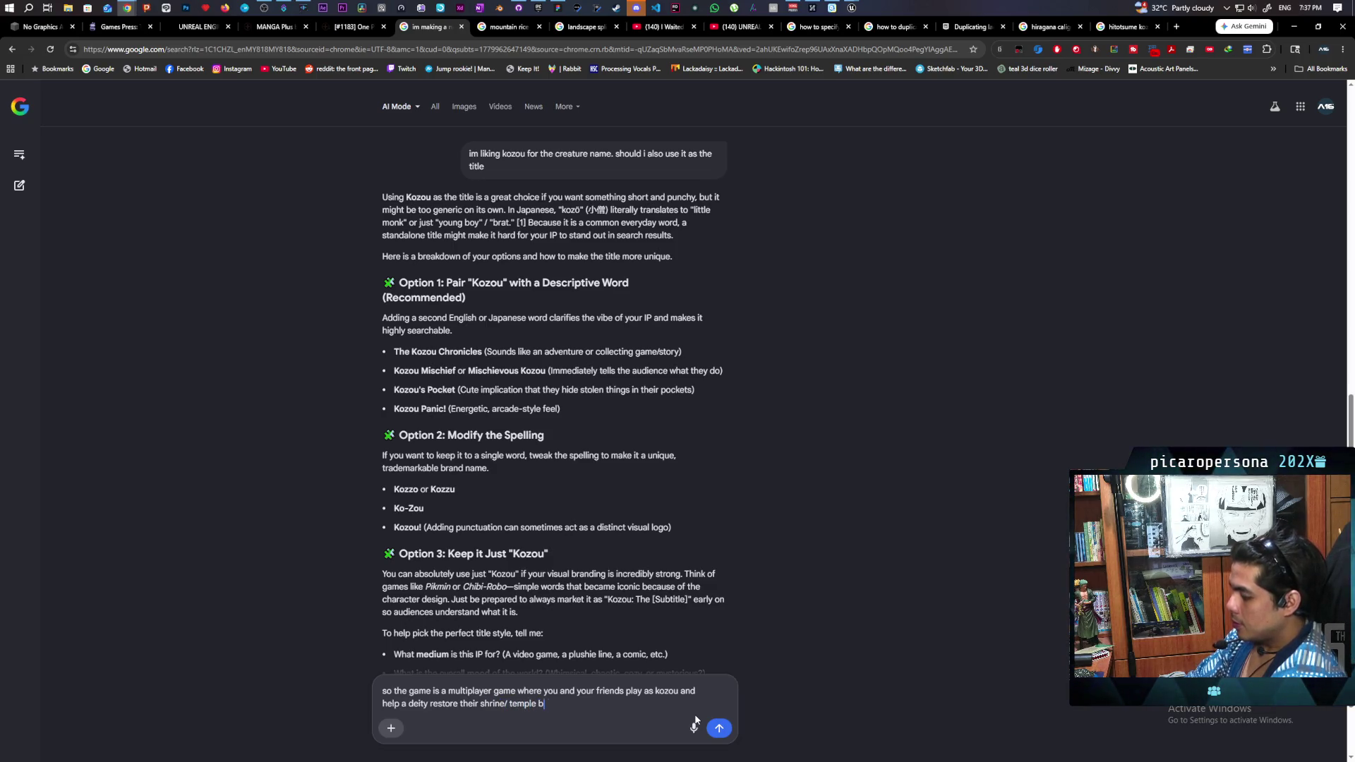
pyautogui.write('by ')
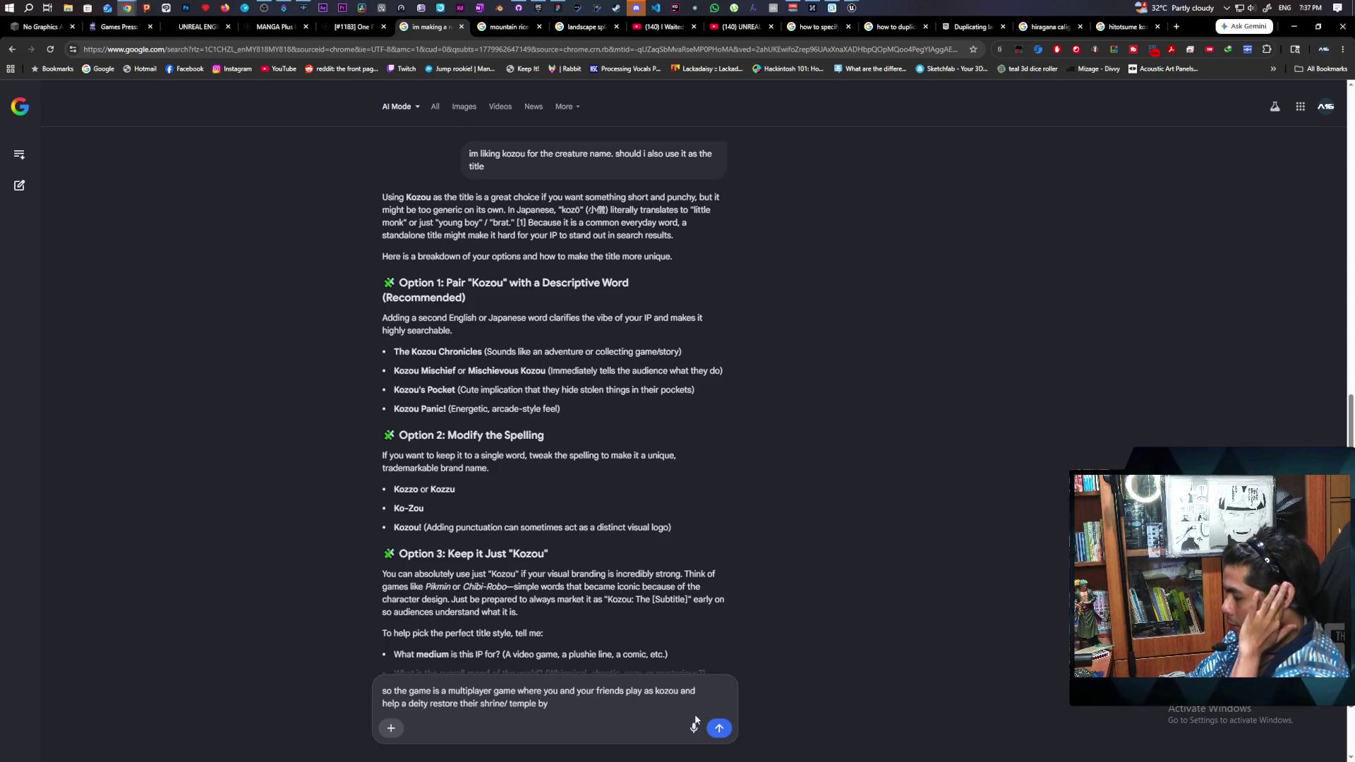
pyautogui.write('fulfil')
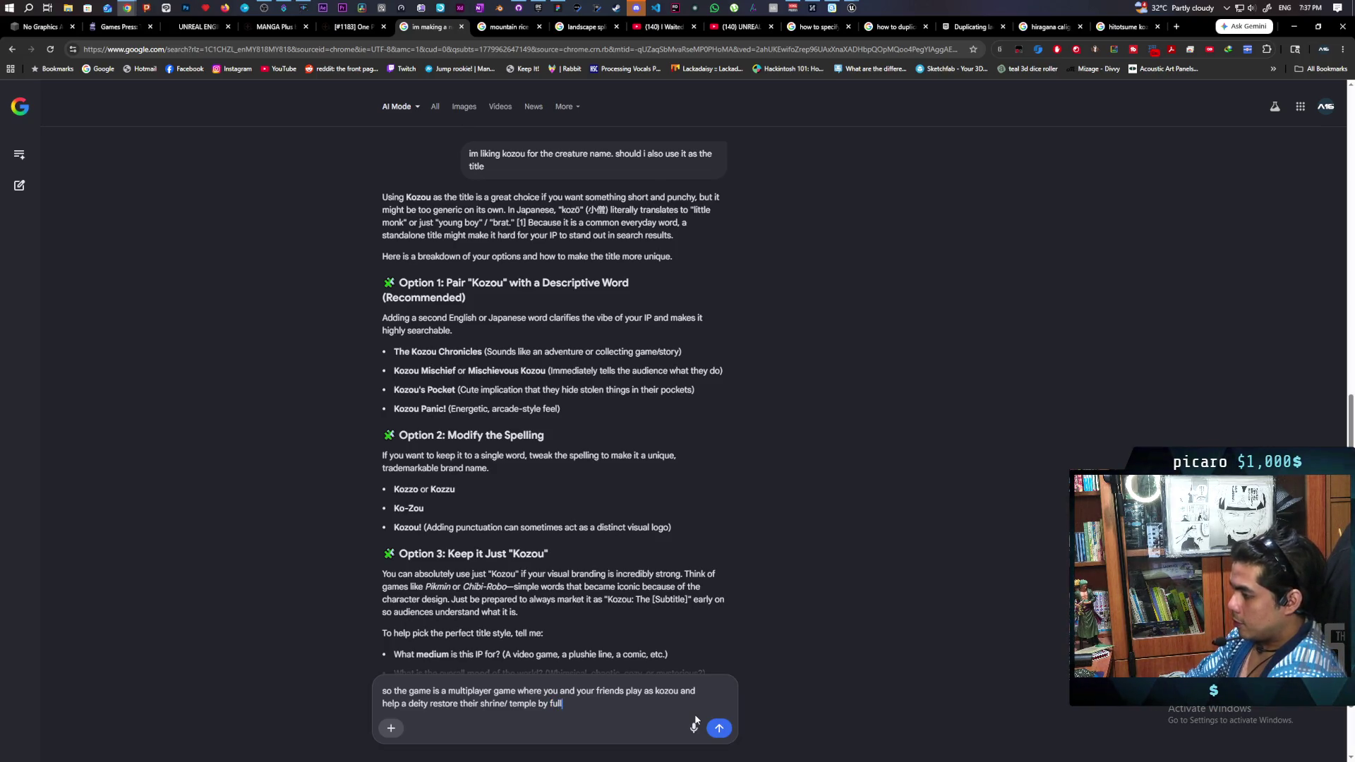
pyautogui.write('ling ')
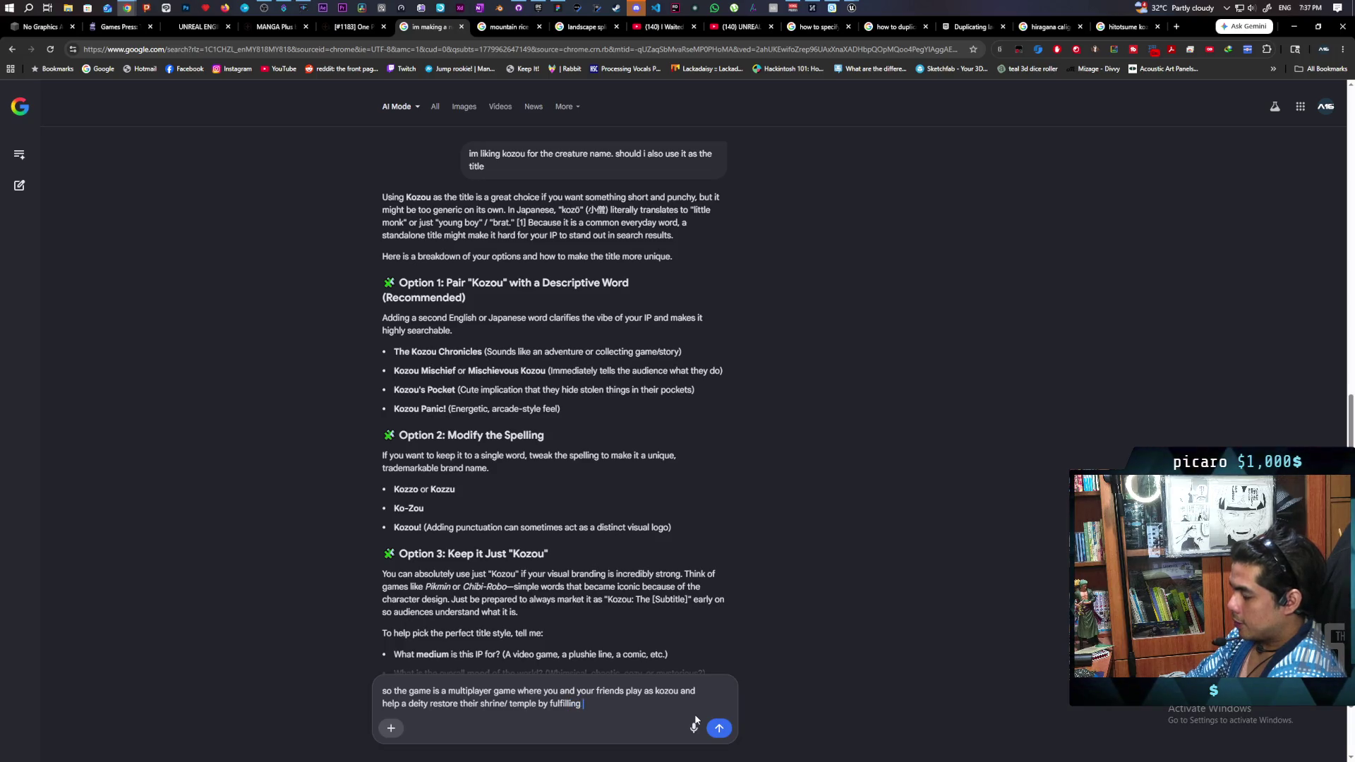
pyautogui.write('vil')
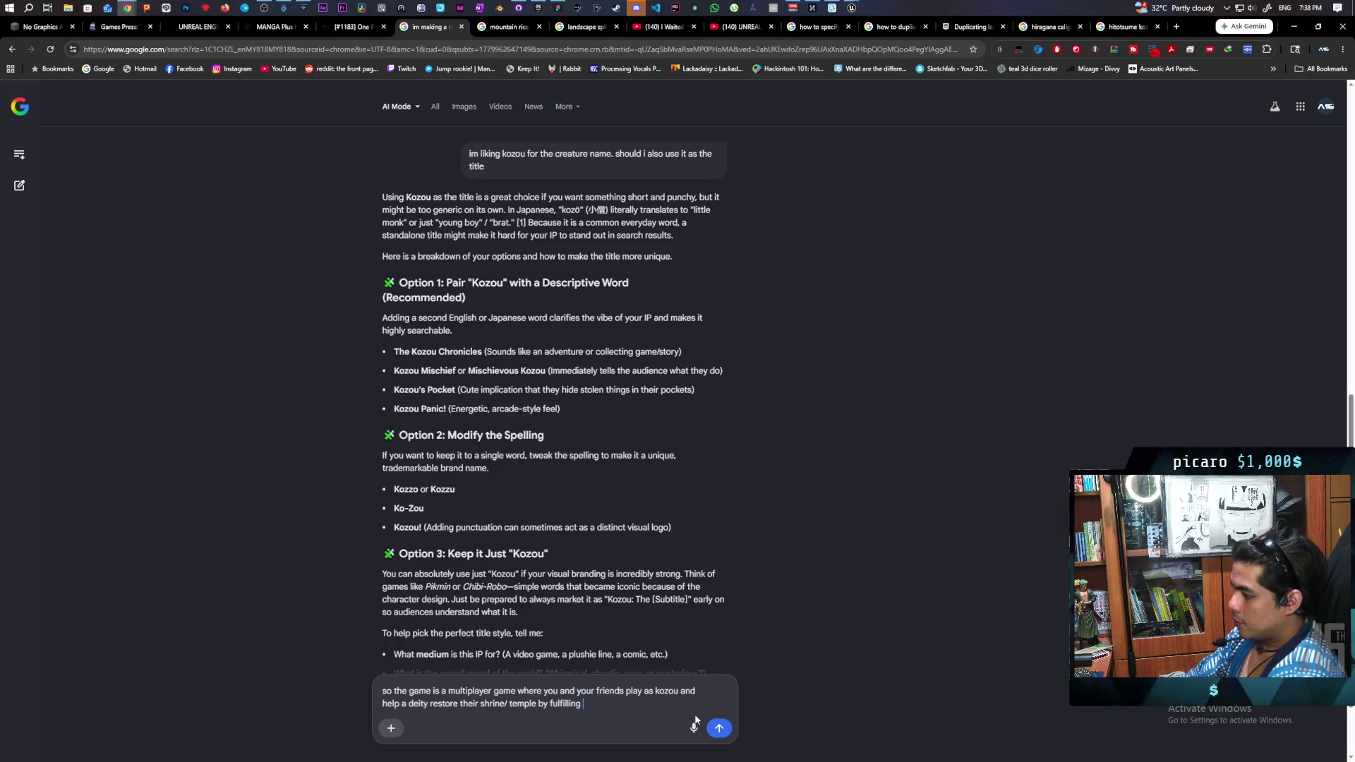
pyautogui.write('lagers')
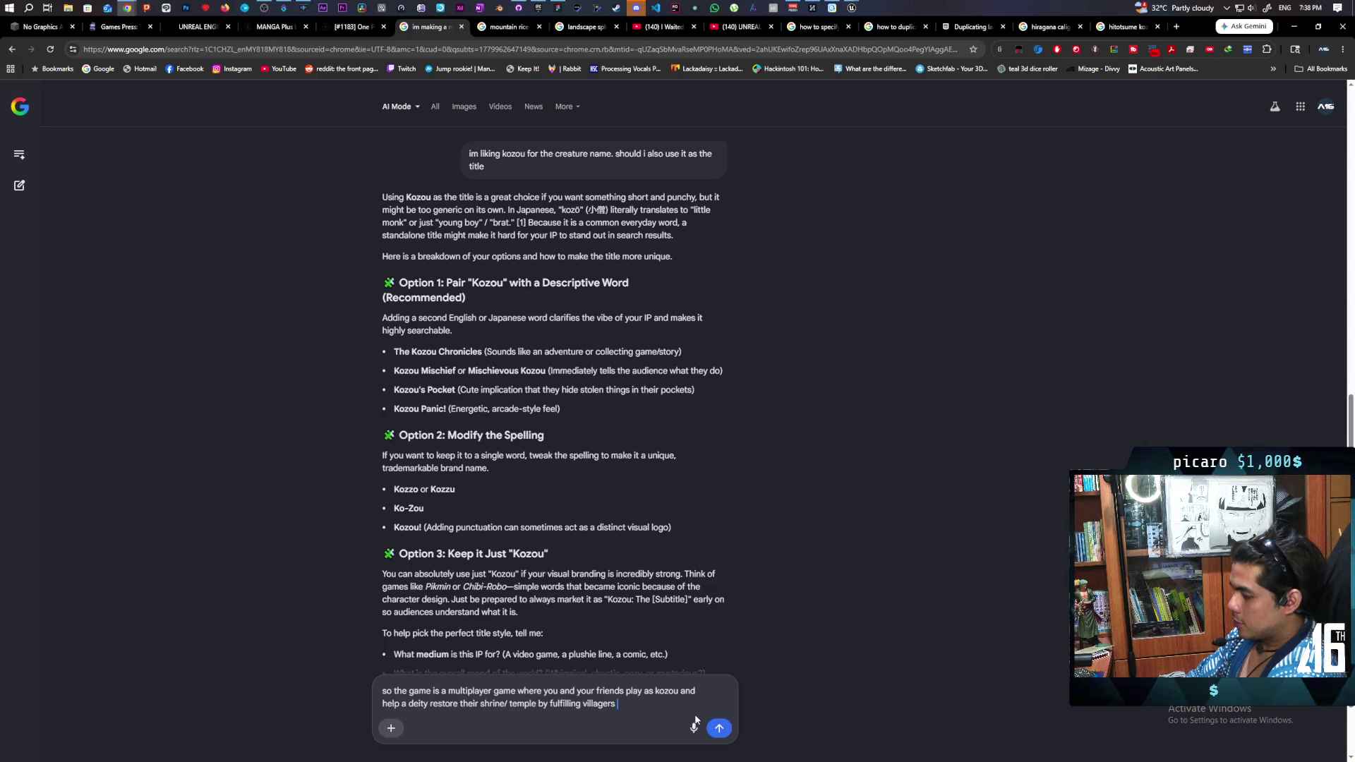
pyautogui.write(' requests either')
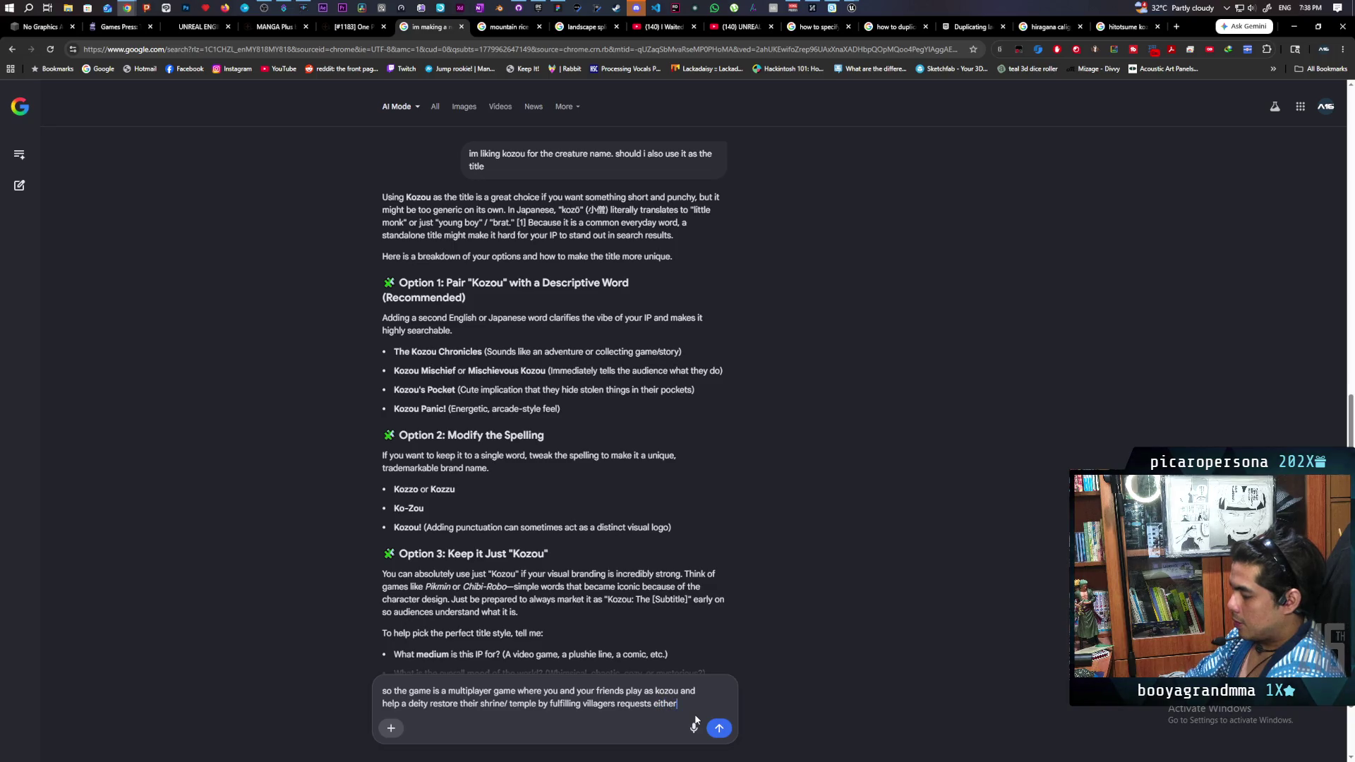
pyautogui.write(' by finding ')
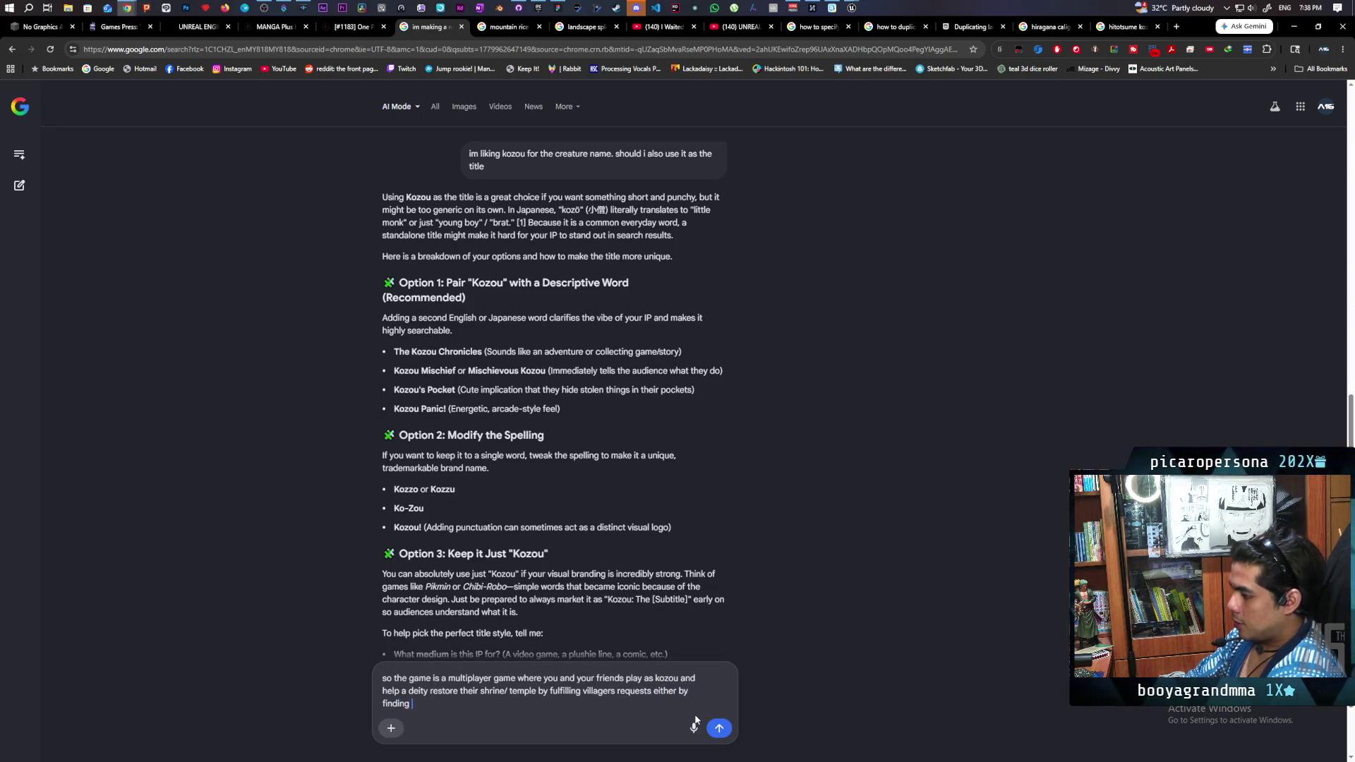
pyautogui.write('or stealing')
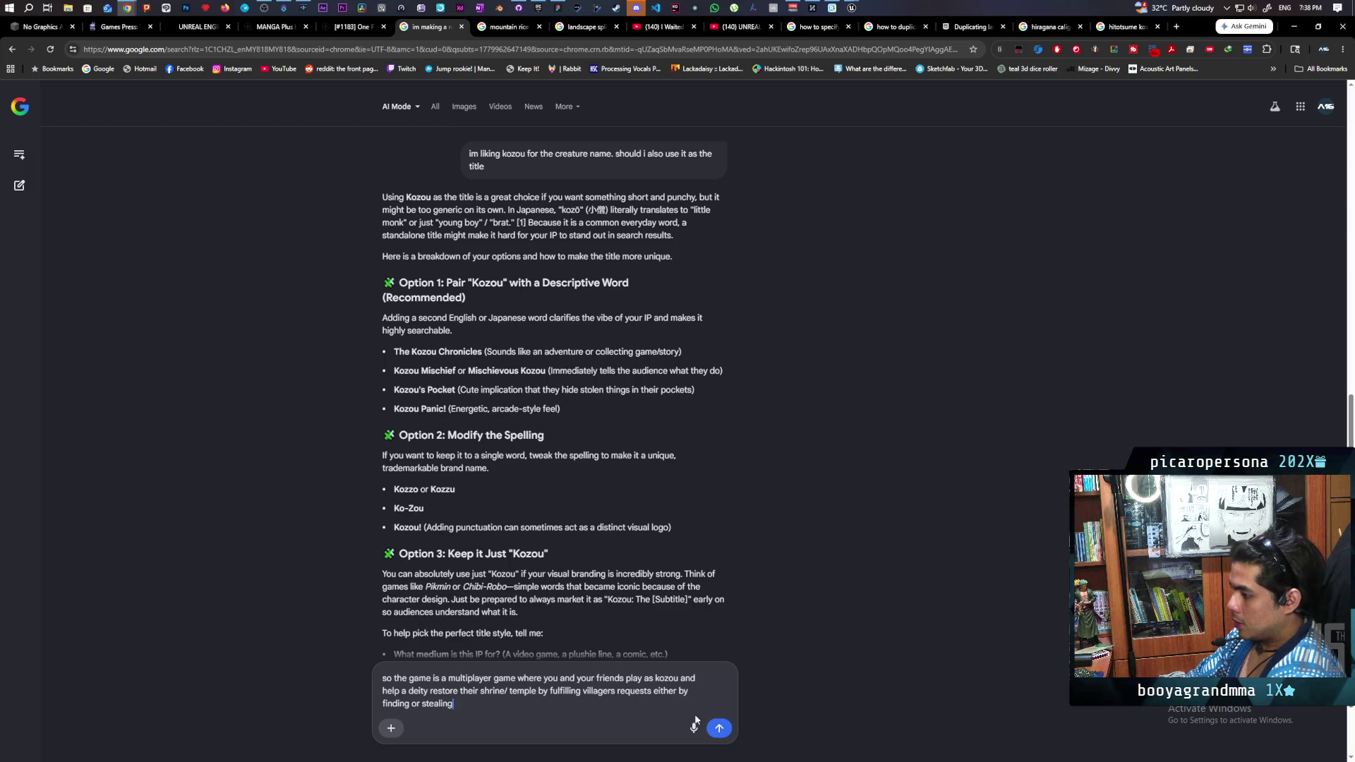
pyautogui.write('things. the')
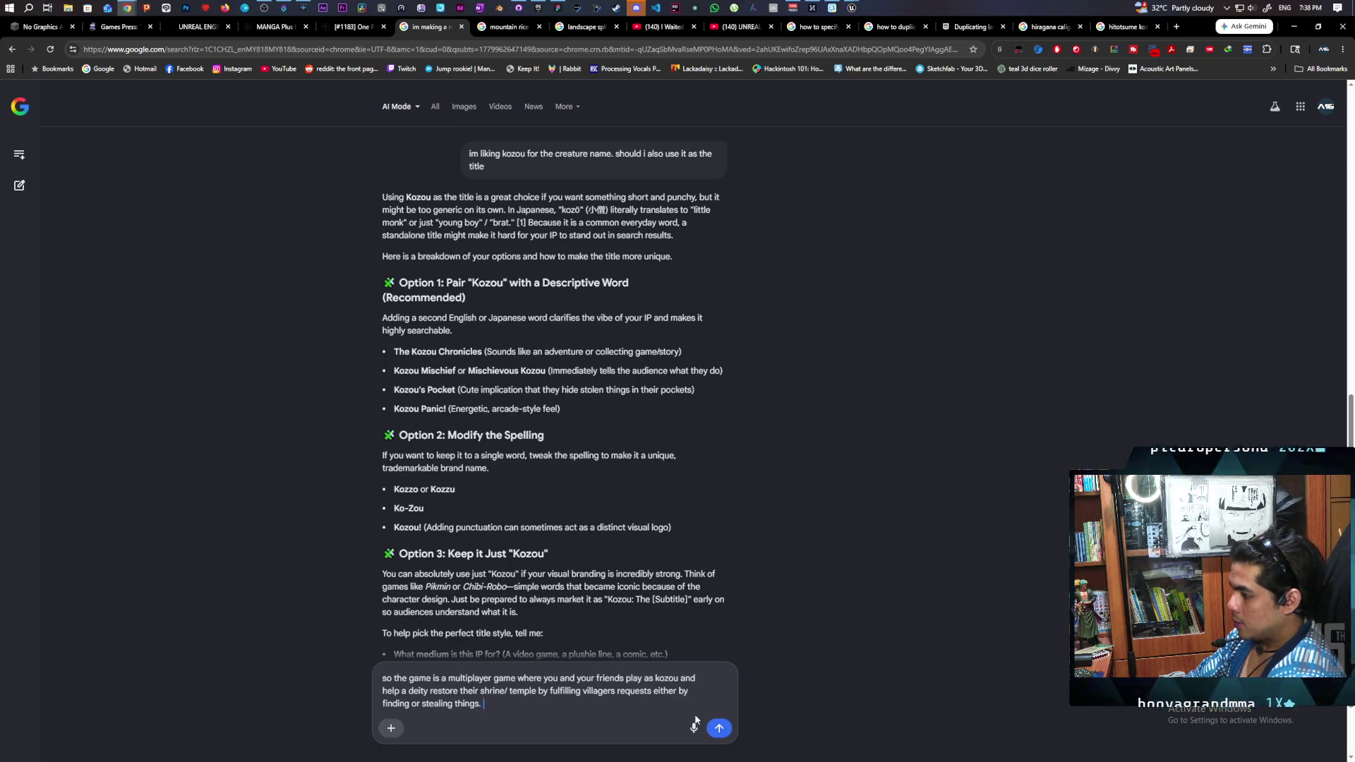
pyautogui.write('y also have to do this')
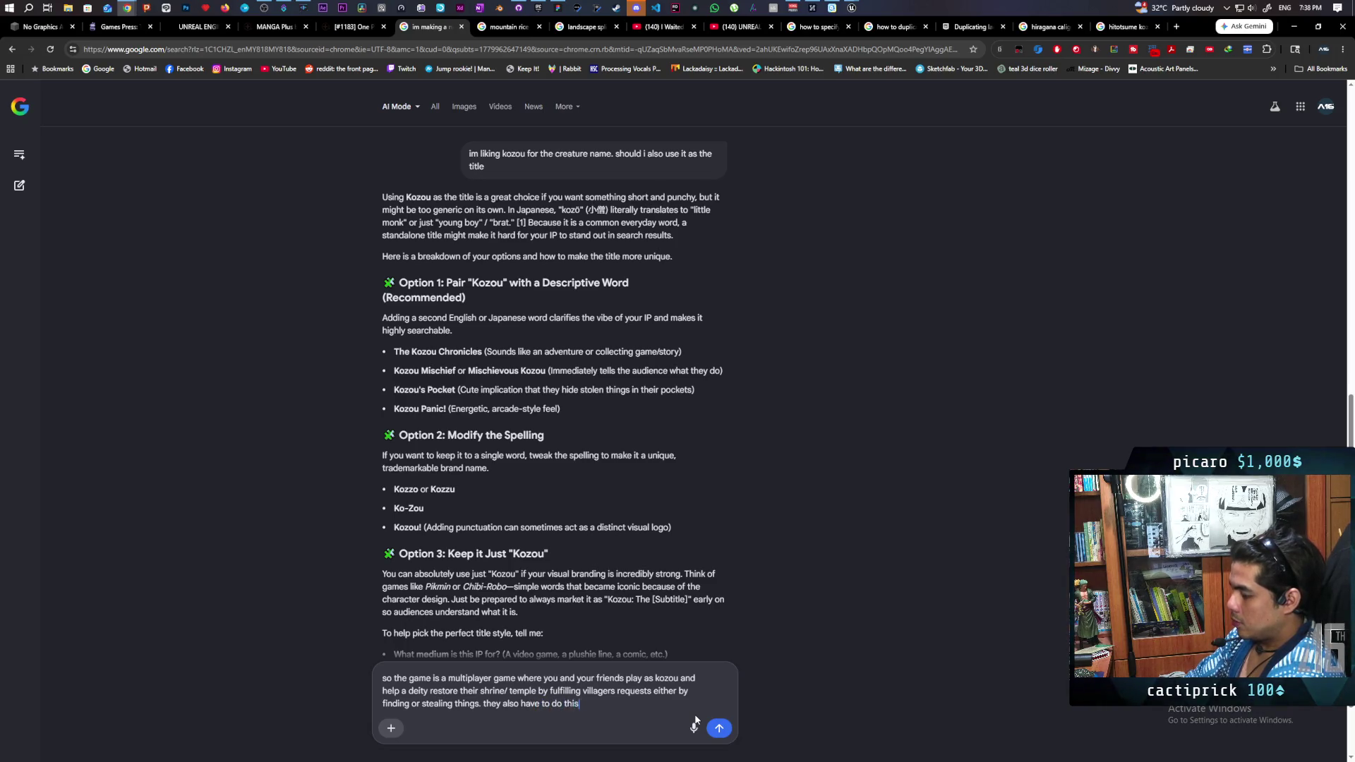
pyautogui.write(' without being seen by')
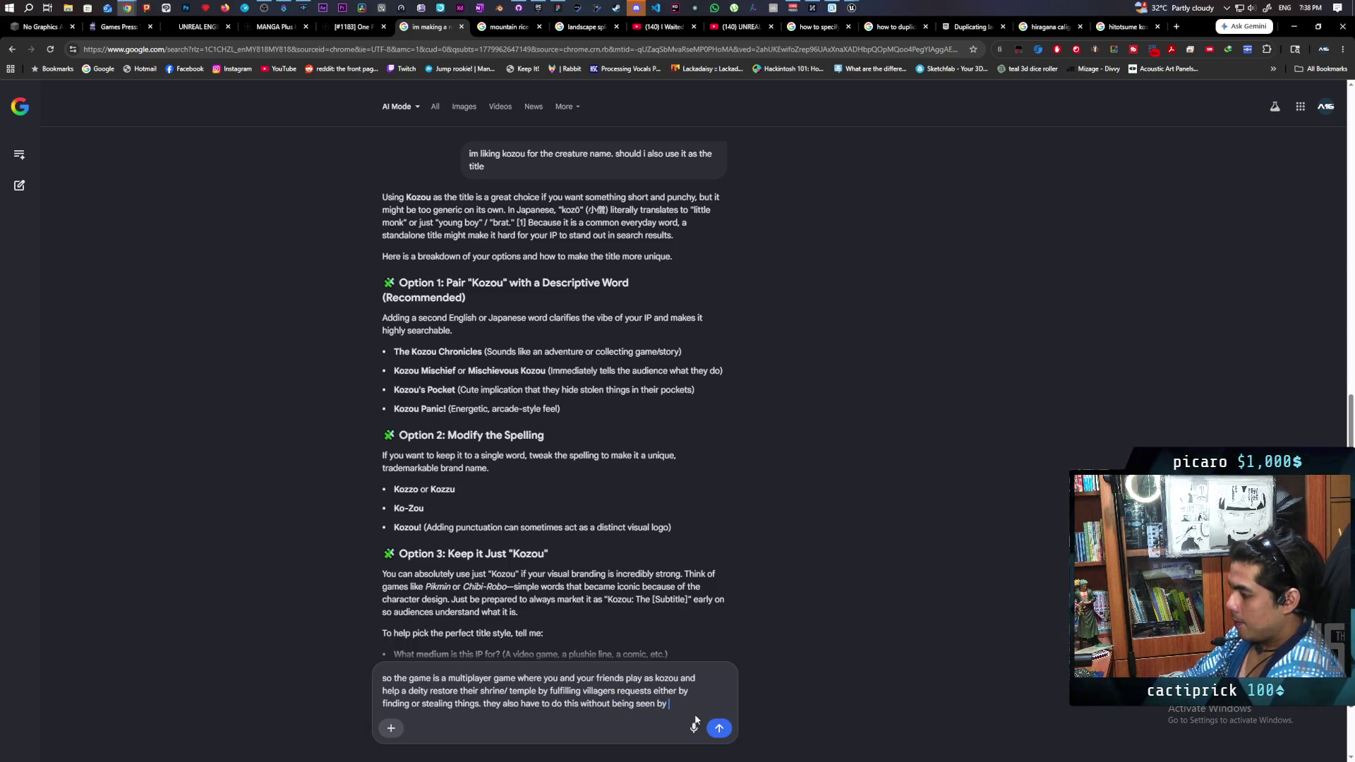
pyautogui.write(' the villagers')
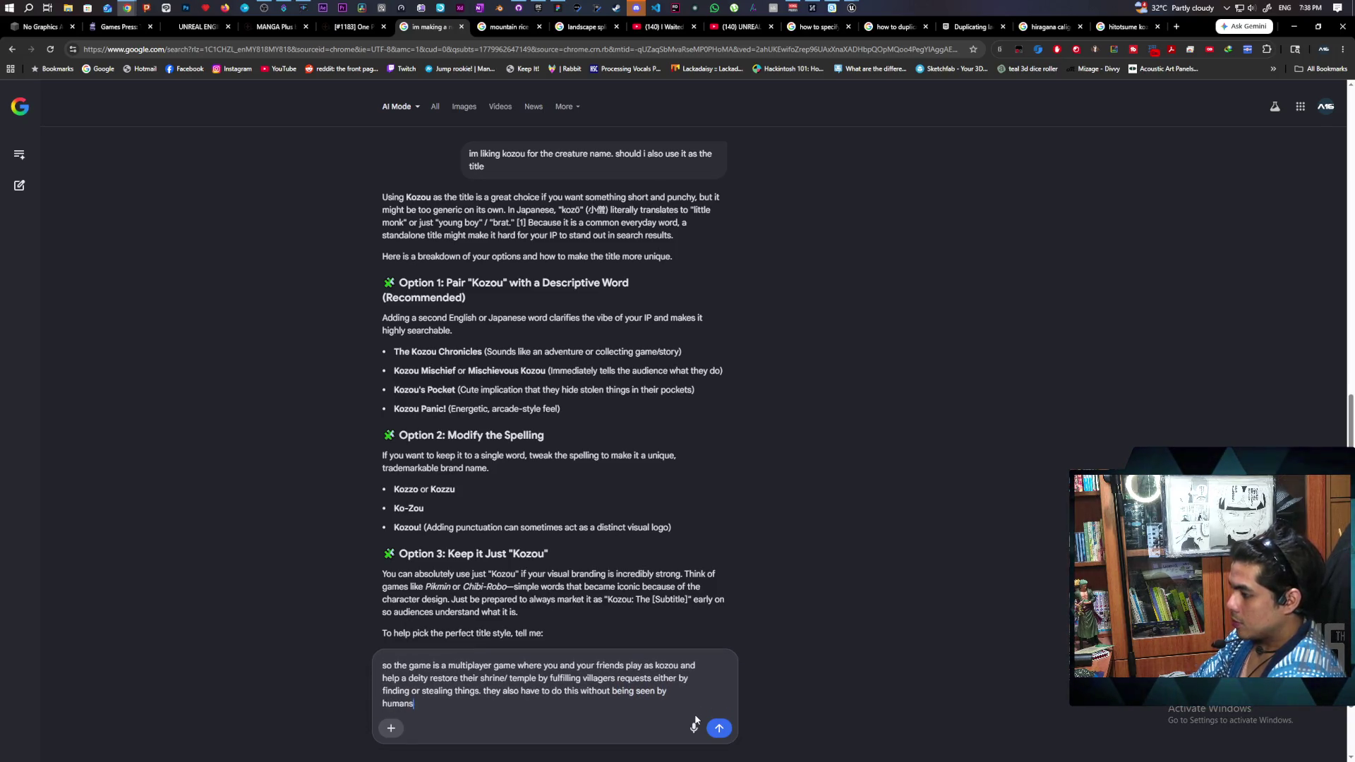
pyautogui.press('Return')
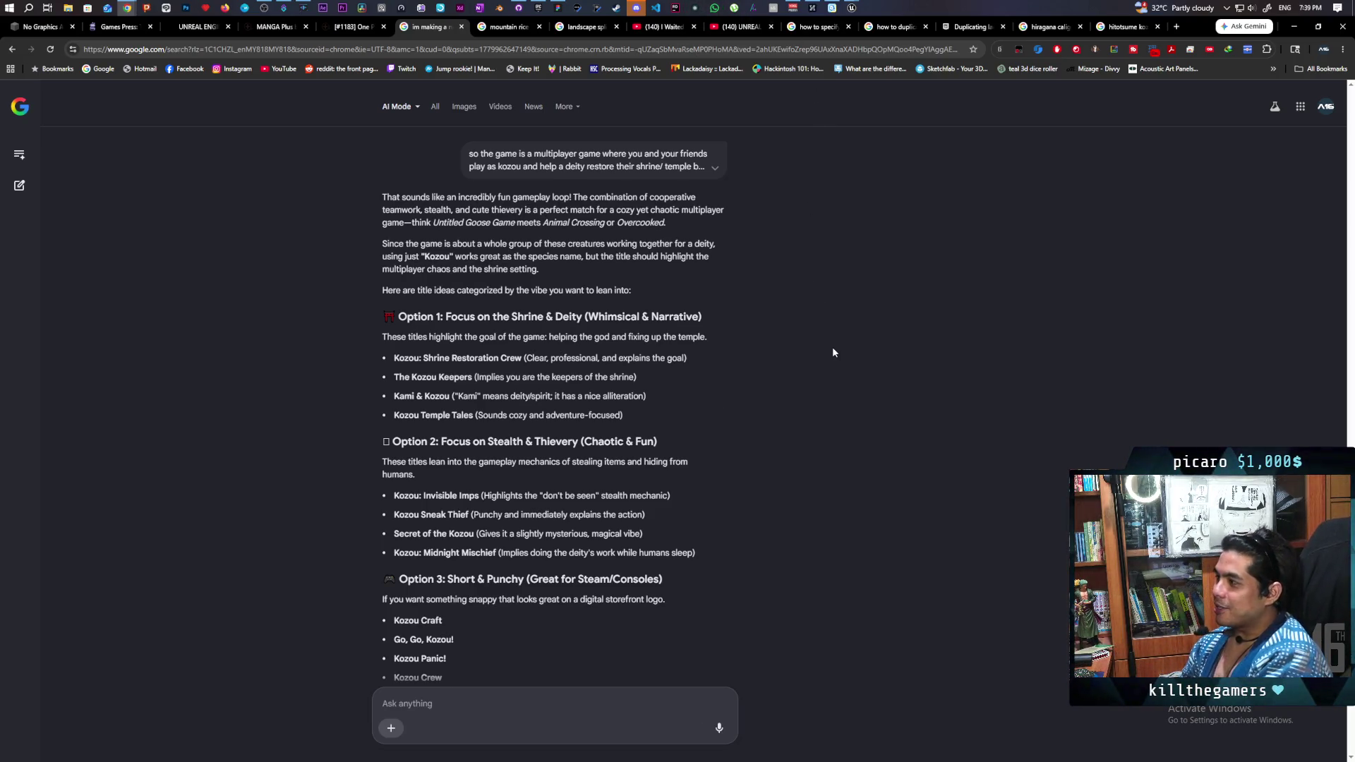
# - Read the shrine, stealth and short-punchy title ideas and Offering Box concept; begin noting the title should suggest gameplay
pyautogui.scroll(-1, 792, 336)
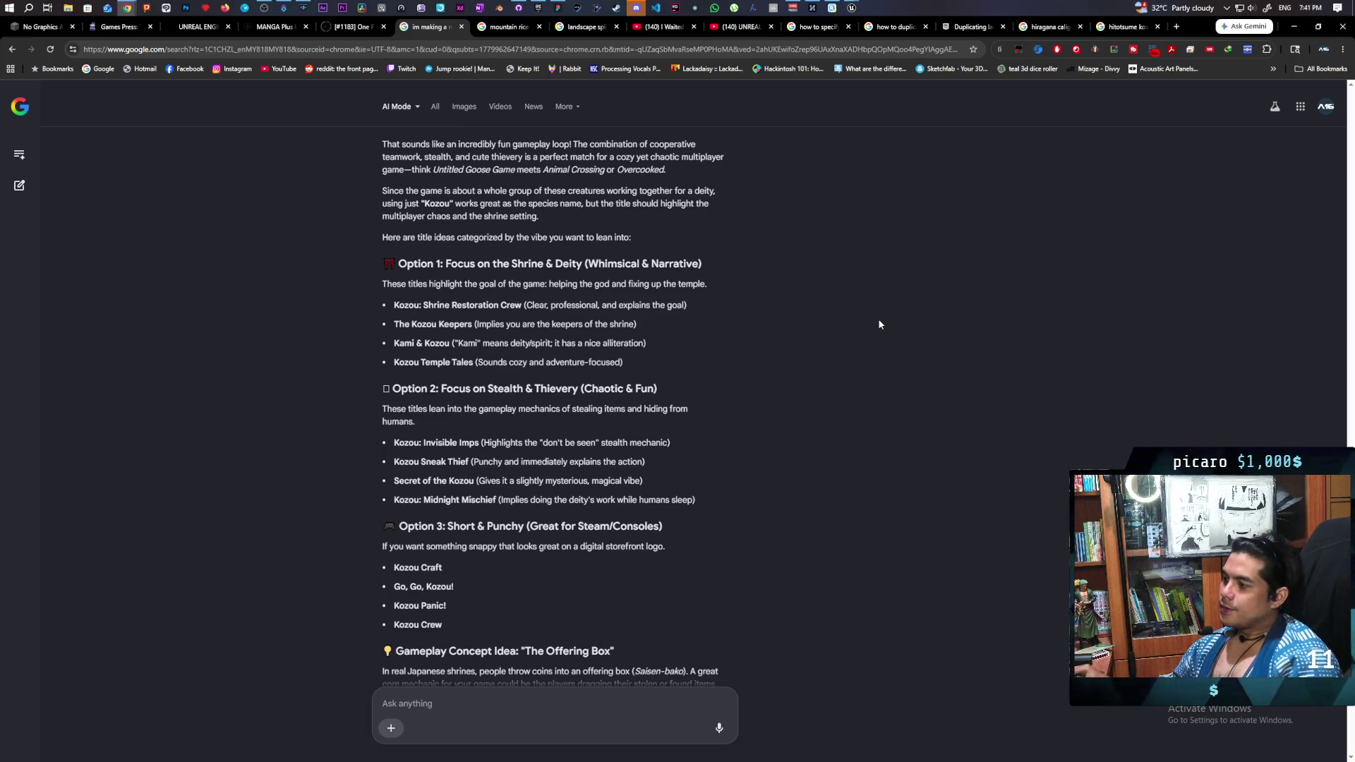
pyautogui.scroll(-2, 710, 357)
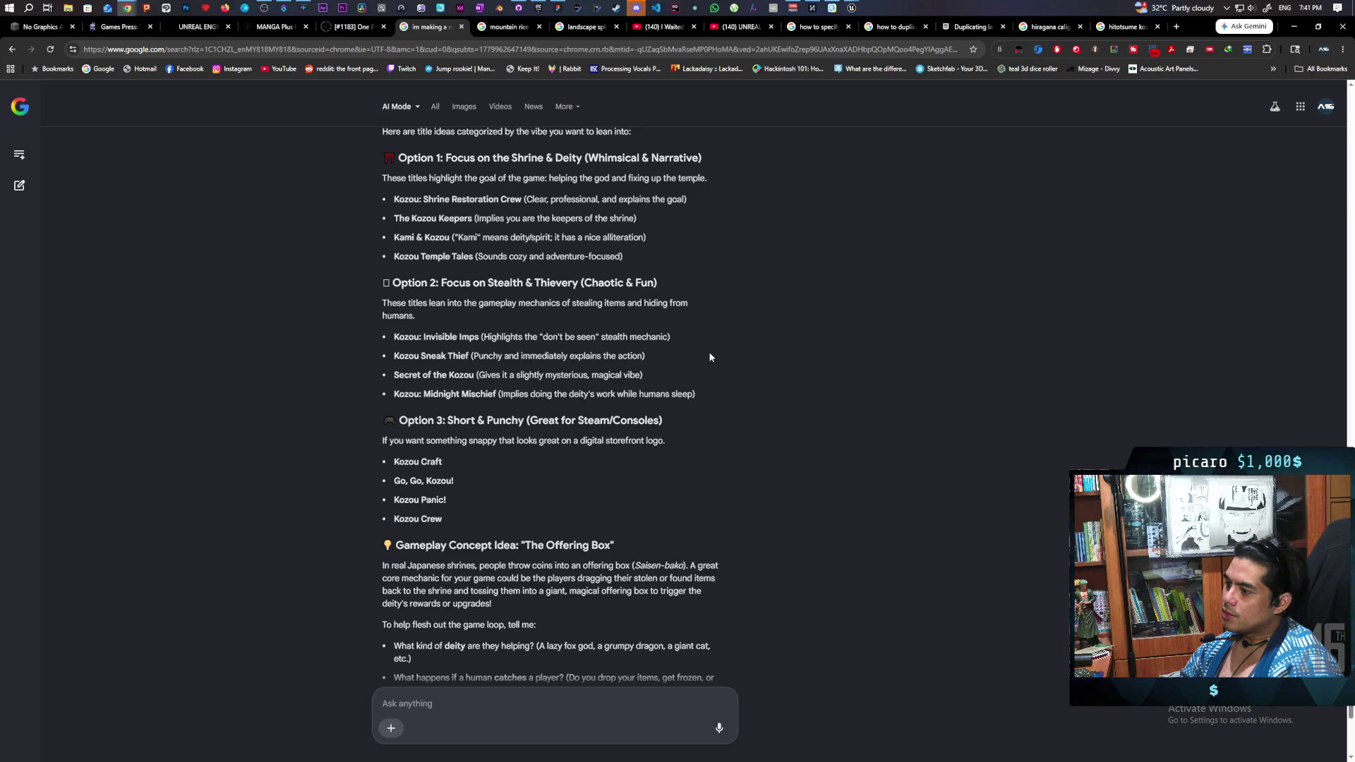
pyautogui.scroll(-2, 710, 357)
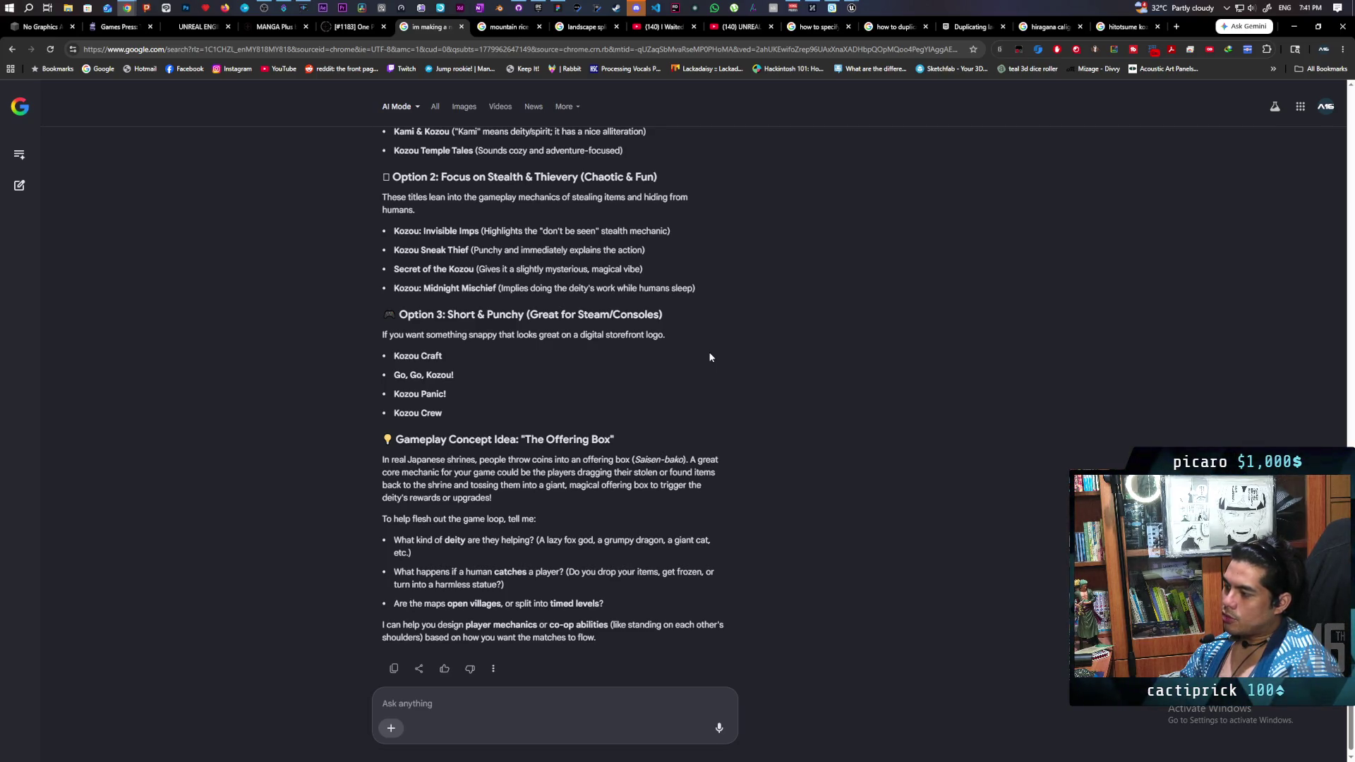
pyautogui.scroll(-1, 710, 357)
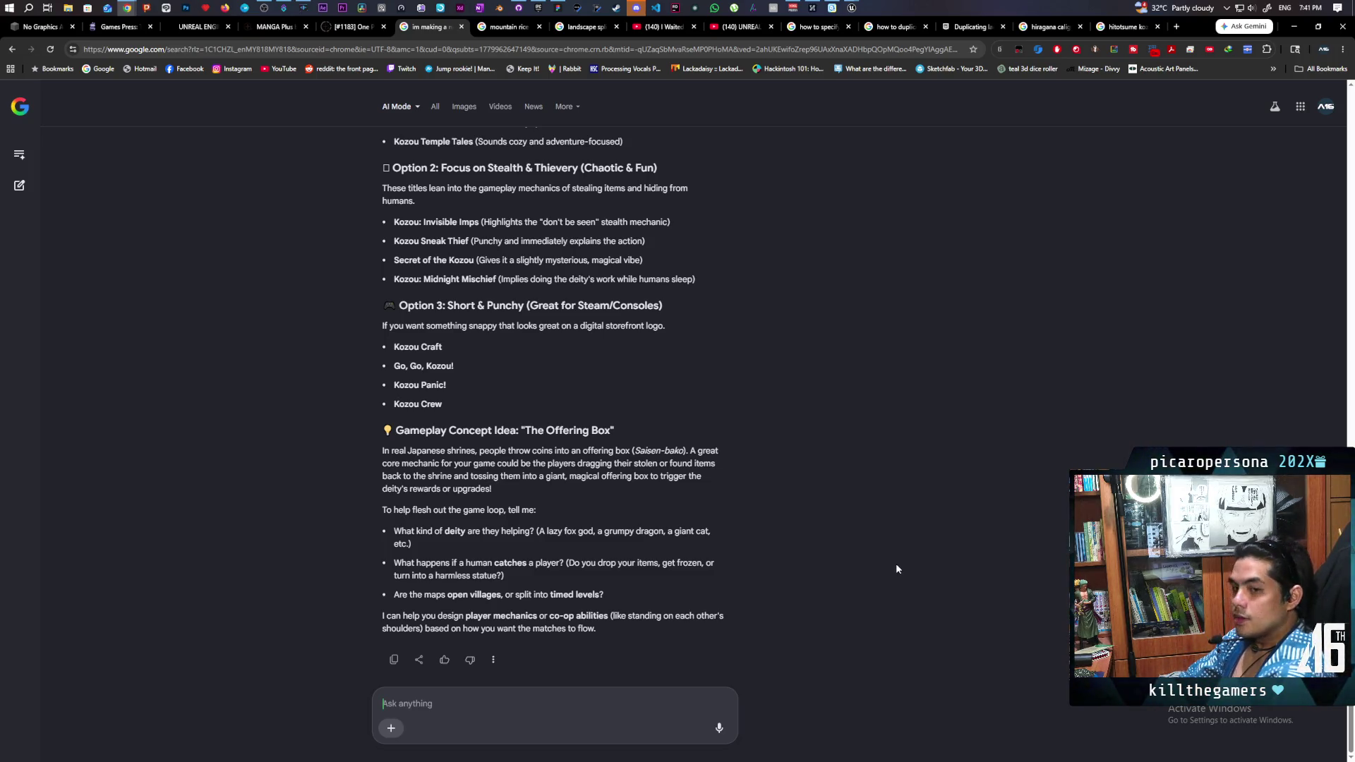
pyautogui.write('the title needs to ')
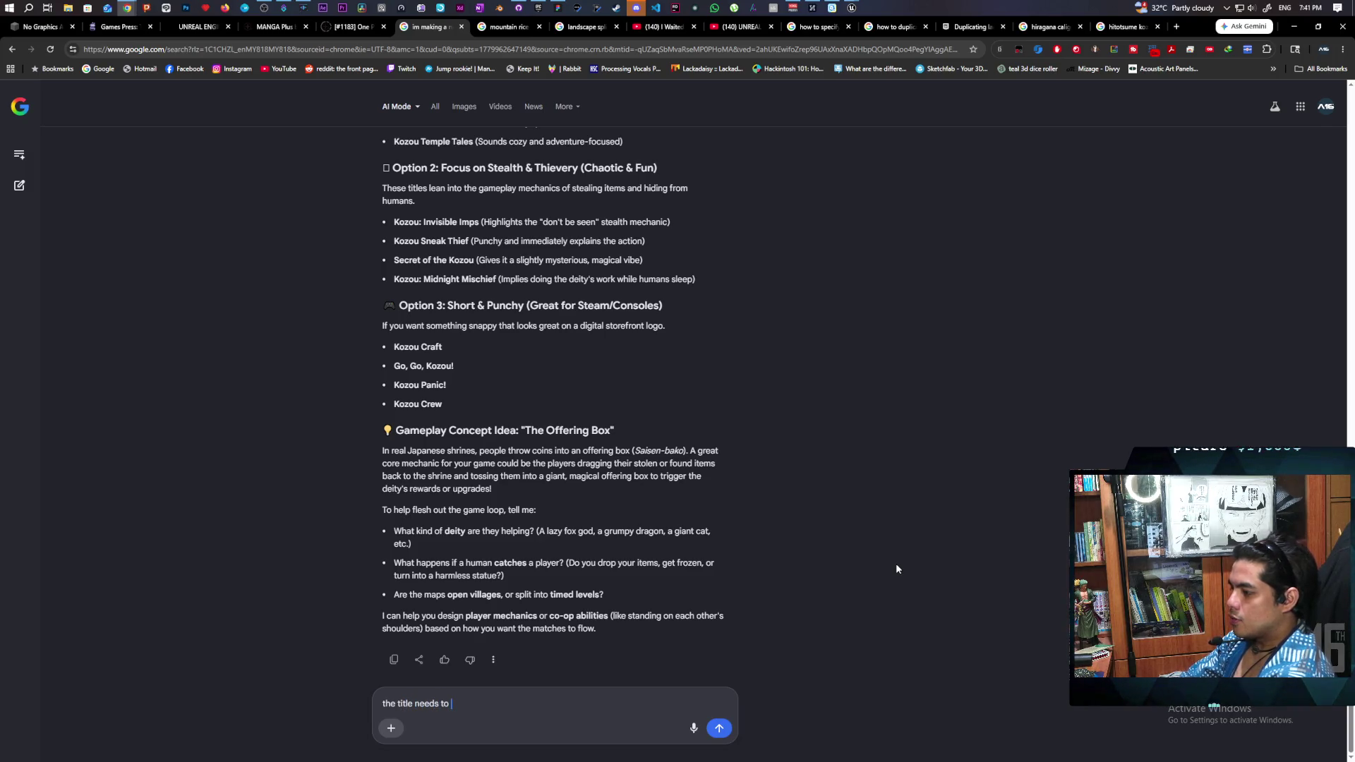
pyautogui.write('suggest ')
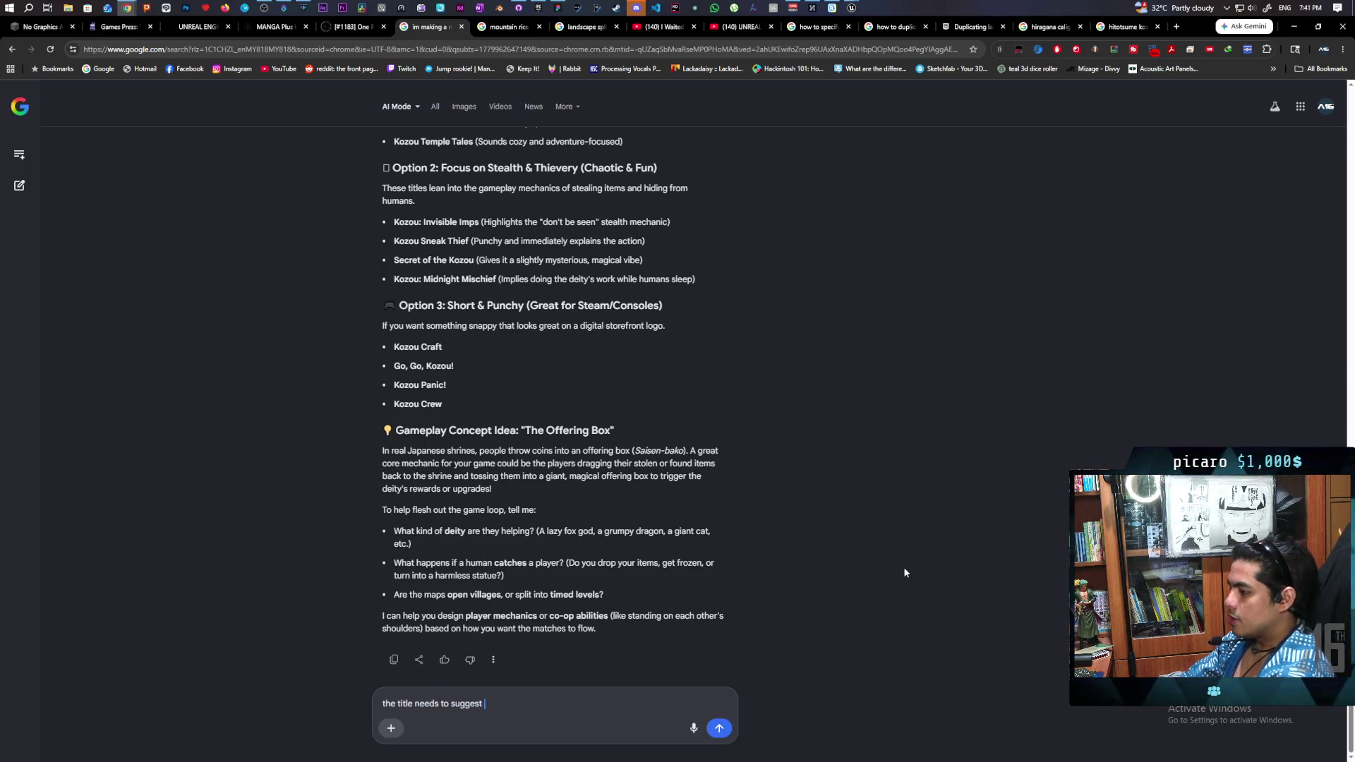
pyautogui.write('the gameplay ')
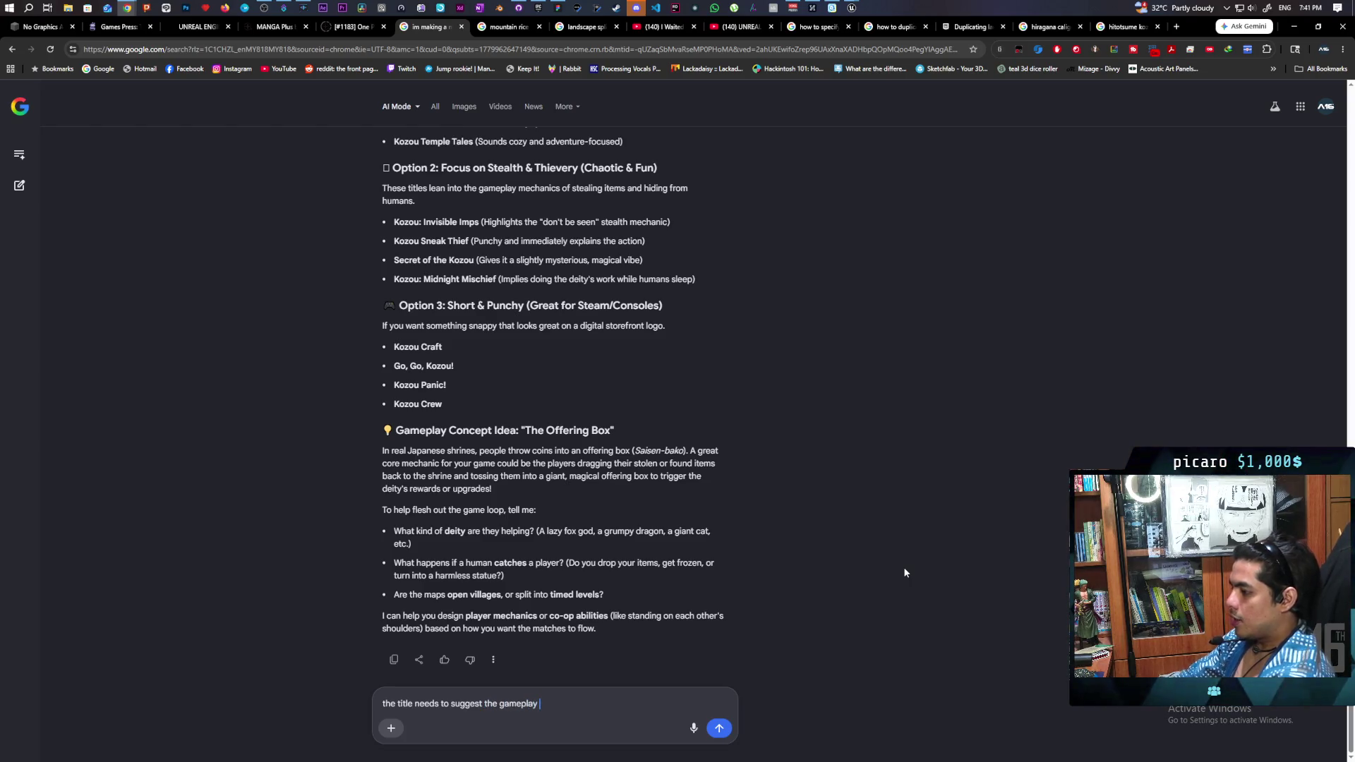
pyautogui.write('kinda like ')
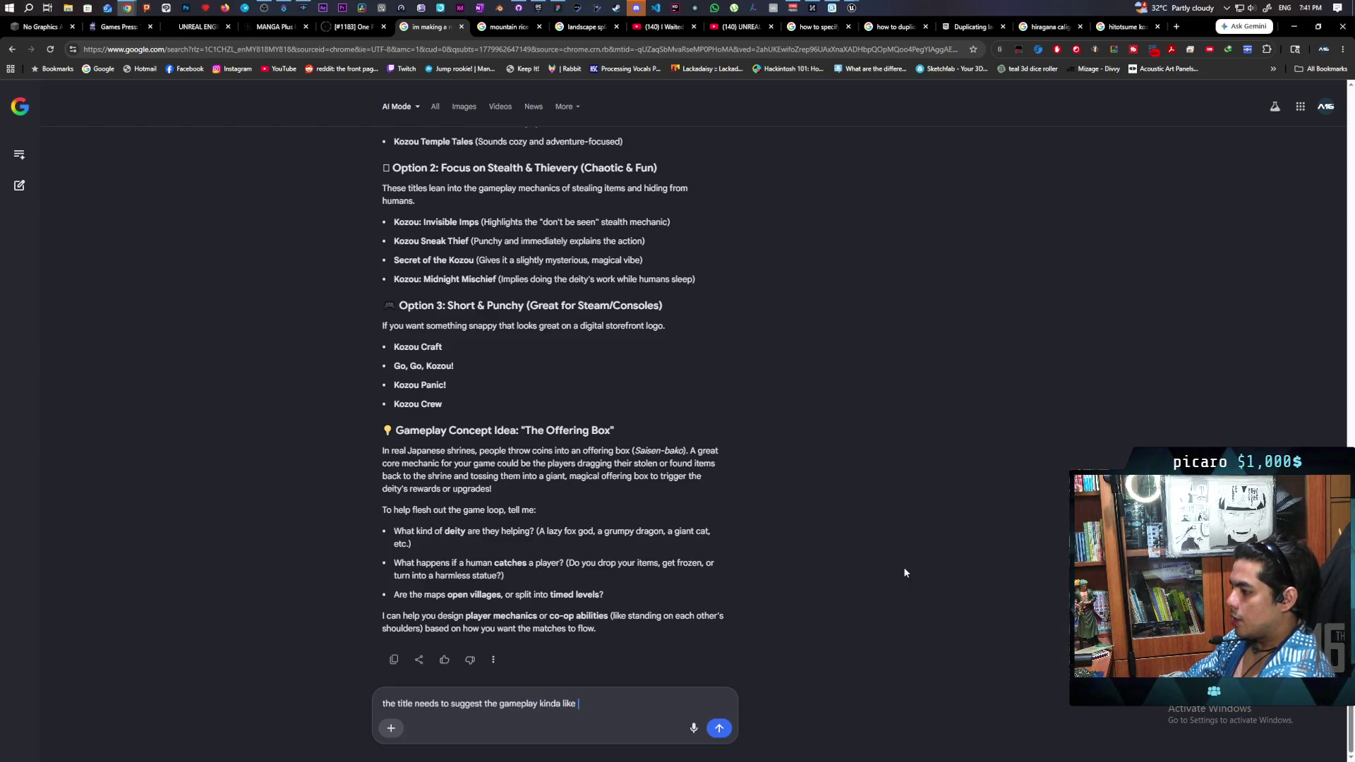
pyautogui.write('peak')
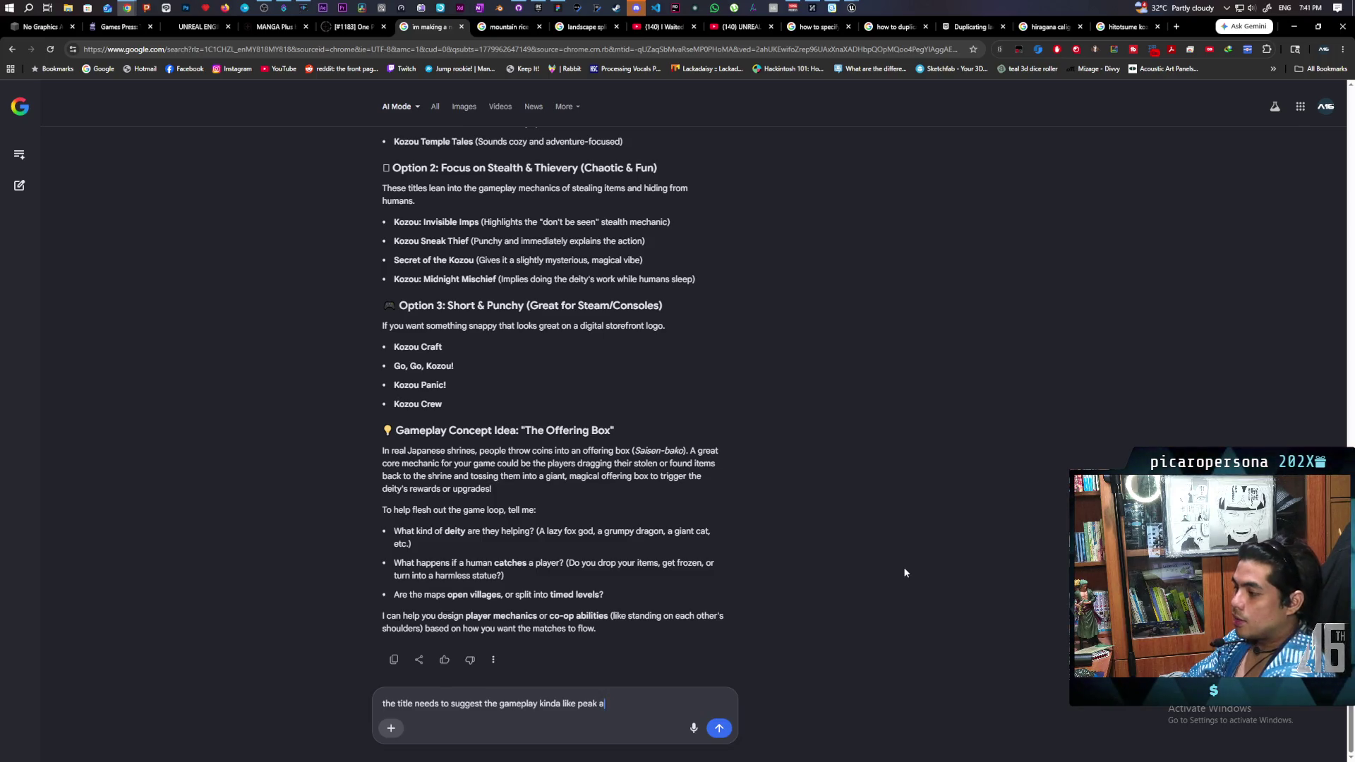
# - Finish and send the request for a gameplay-suggestive title in the style of PEAK or Among Us
pyautogui.write('among us')
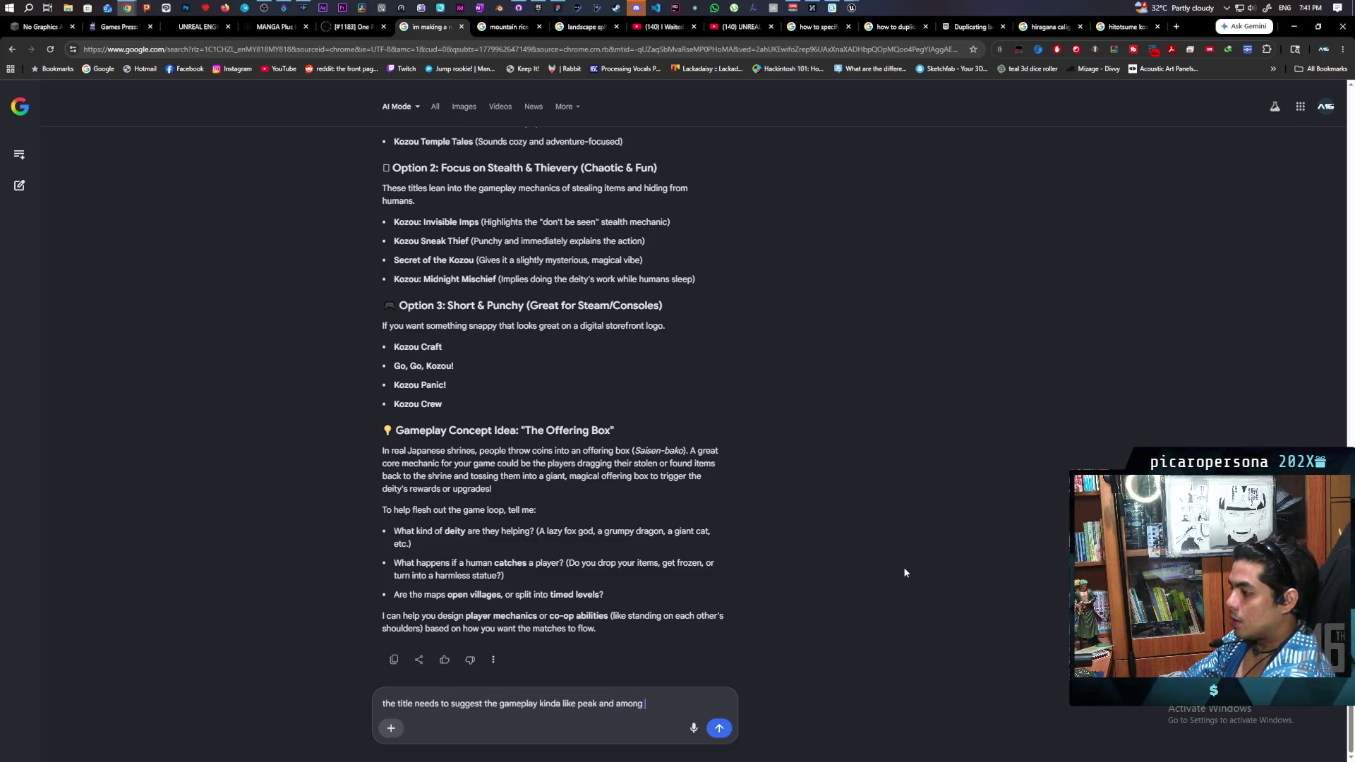
pyautogui.press('Return')
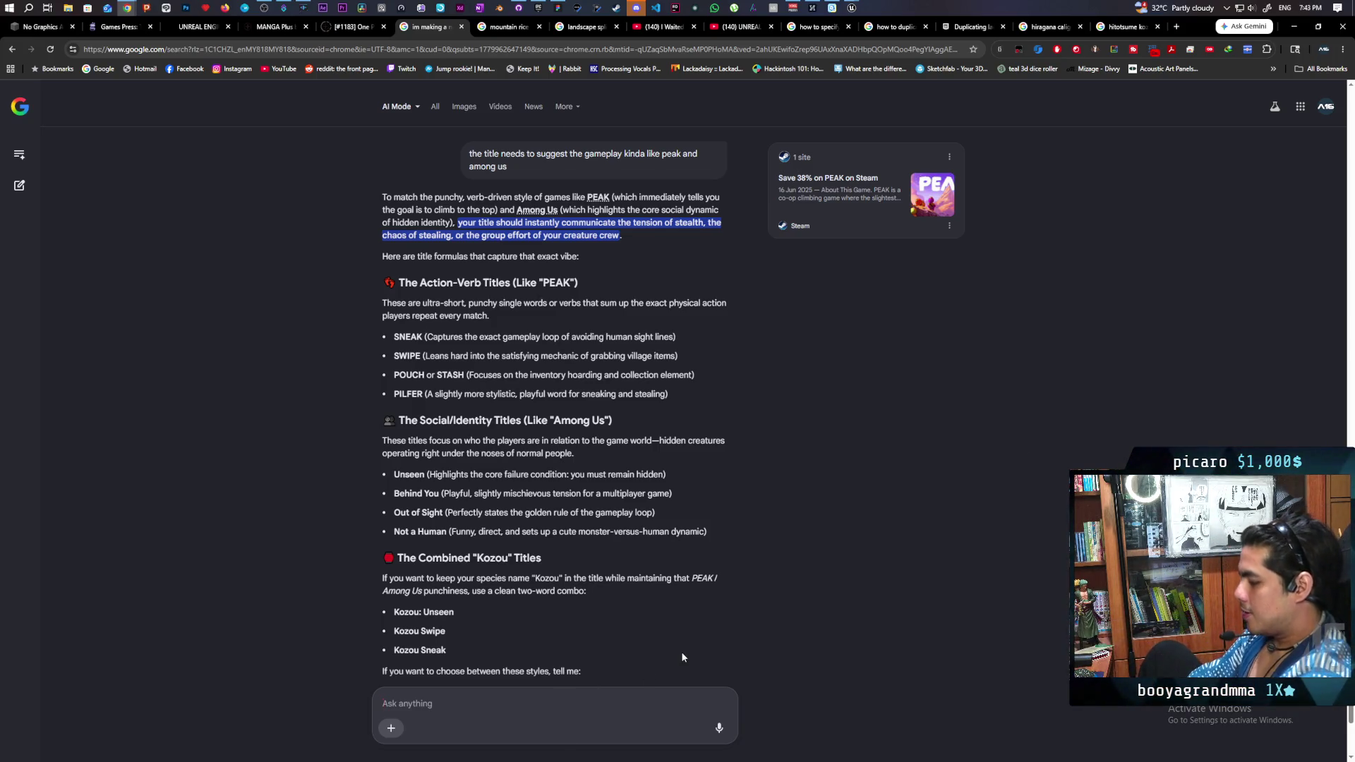
# - Send that the game centres on stacking on friends to reach areas and disguising in a trenchcoat
pyautogui.write('the game is alot about')
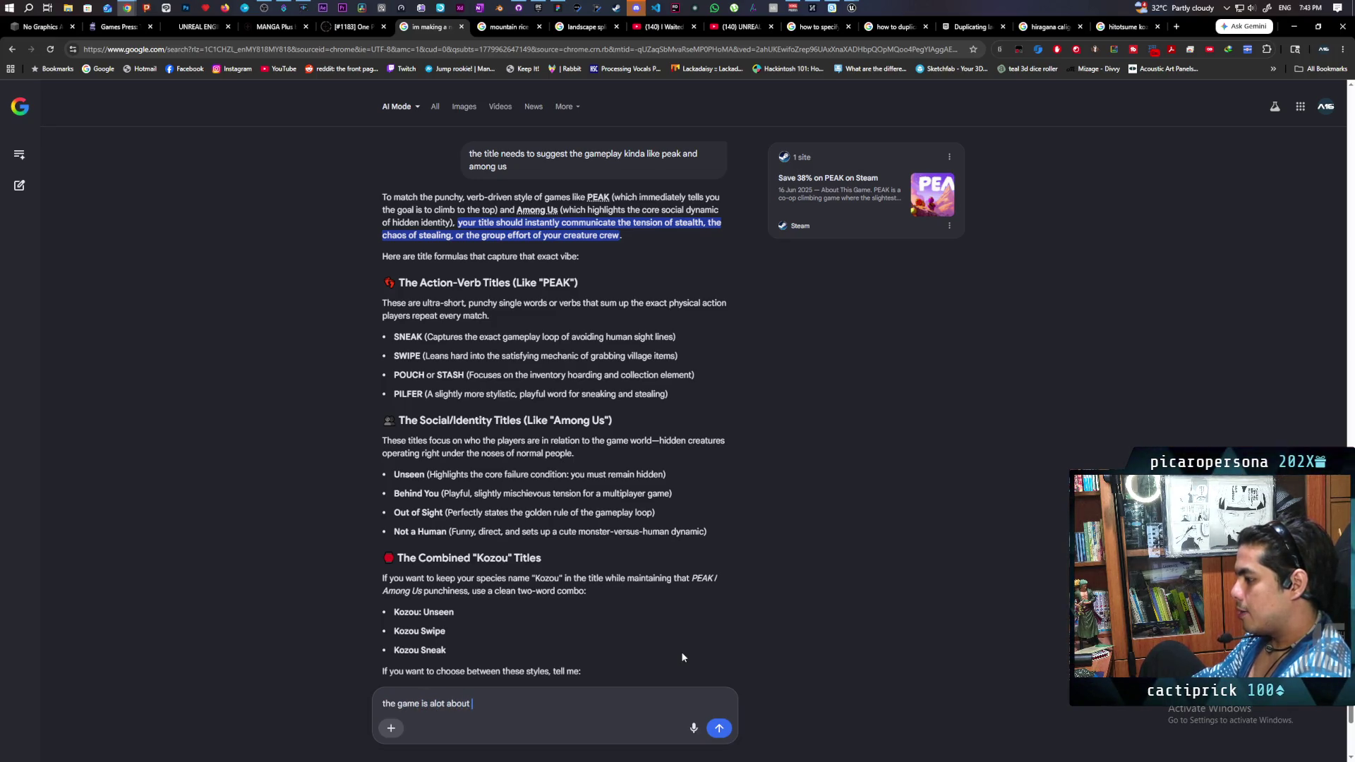
pyautogui.write(' stak')
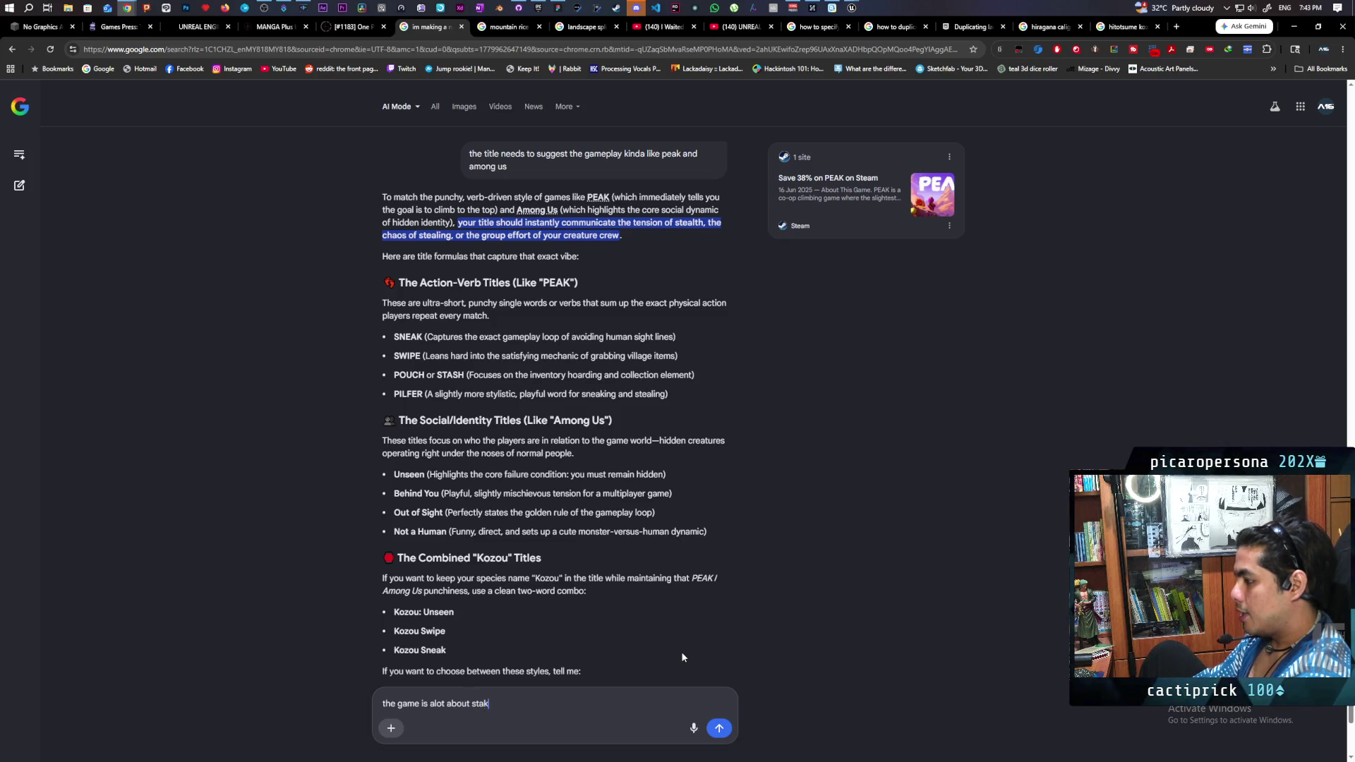
pyautogui.press('BackSpace')
pyautogui.write('cking on top')
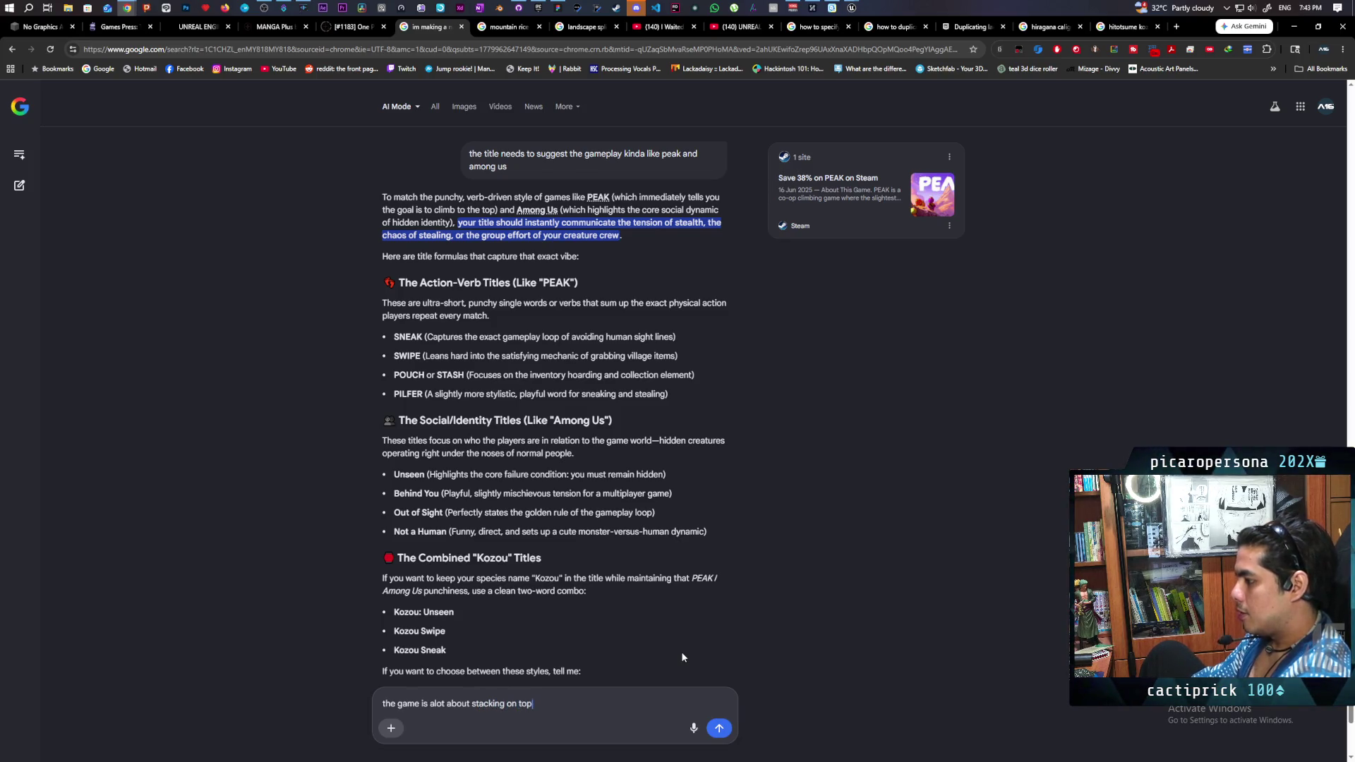
pyautogui.write(' of frie')
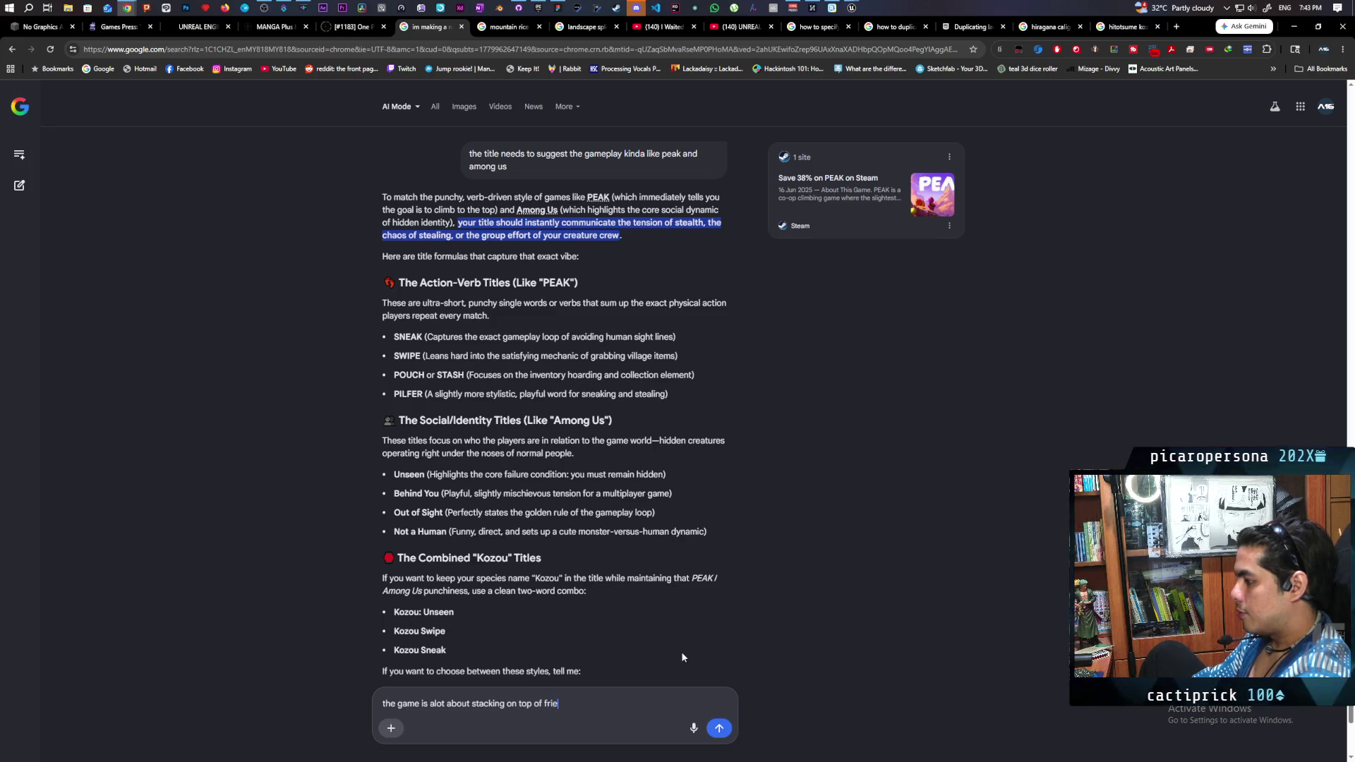
pyautogui.write('nds to re')
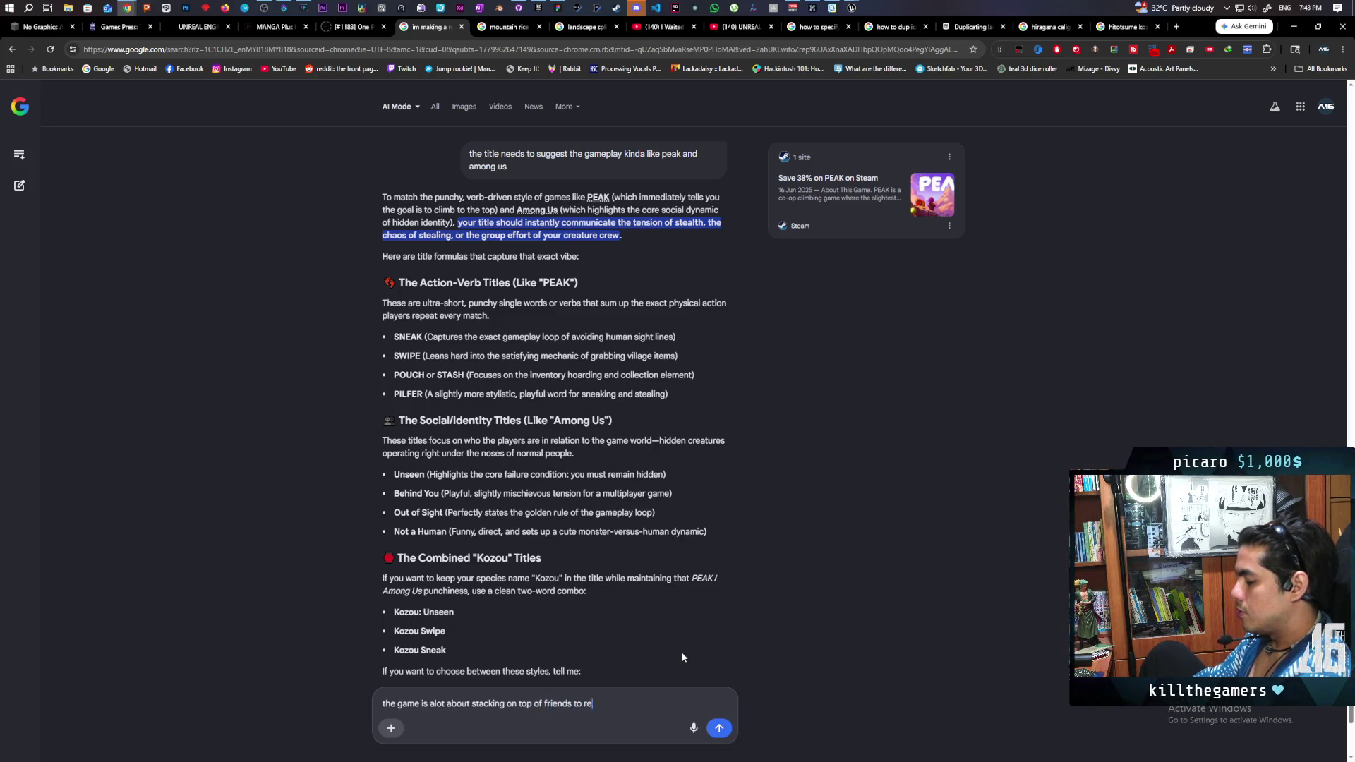
pyautogui.write('ach area')
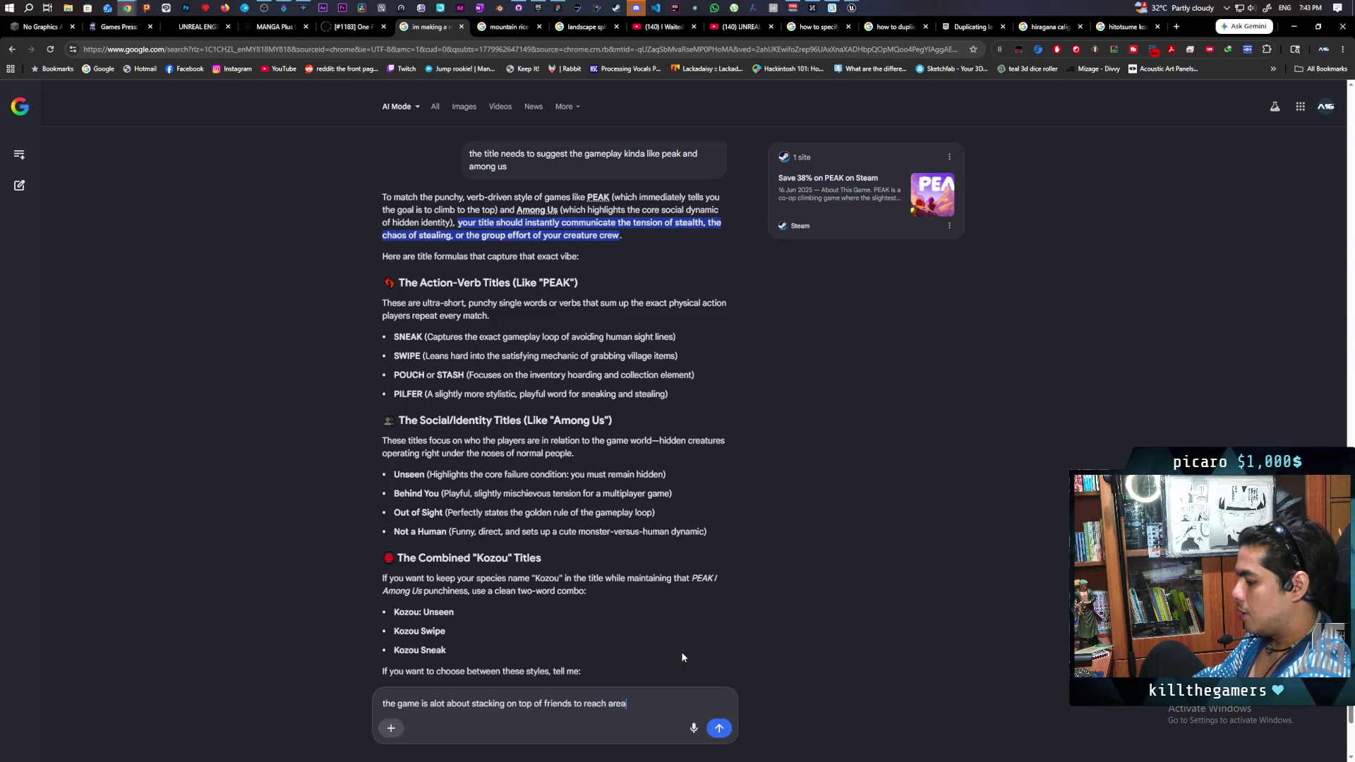
pyautogui.write('s an')
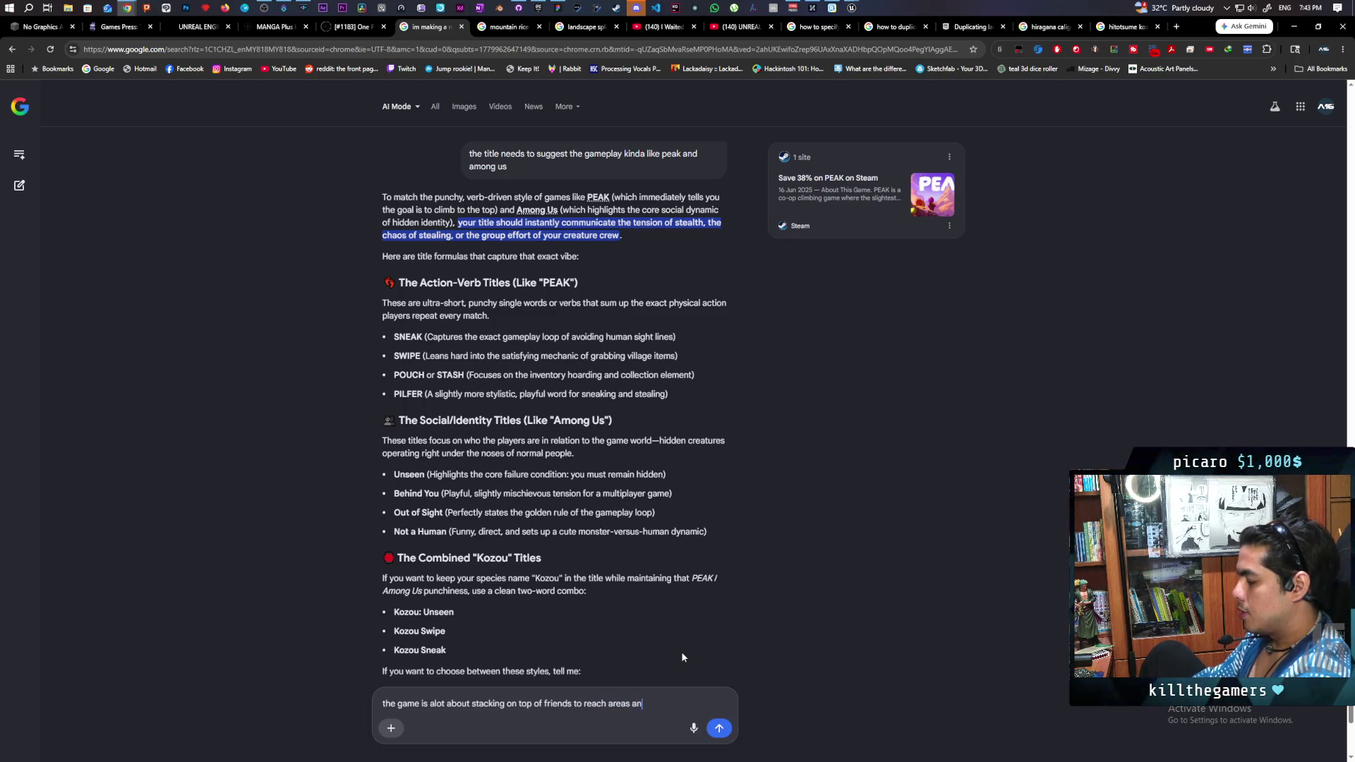
pyautogui.write('d also ')
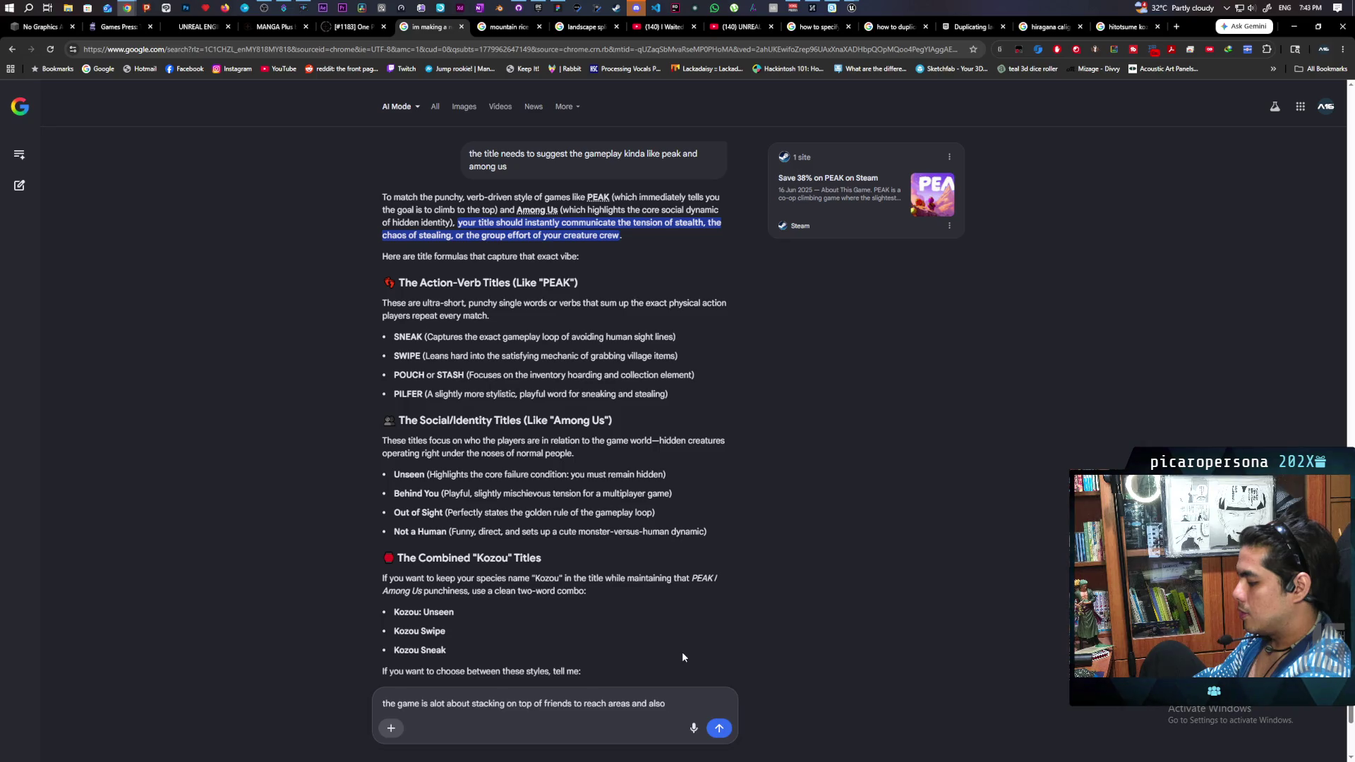
pyautogui.write('disguis')
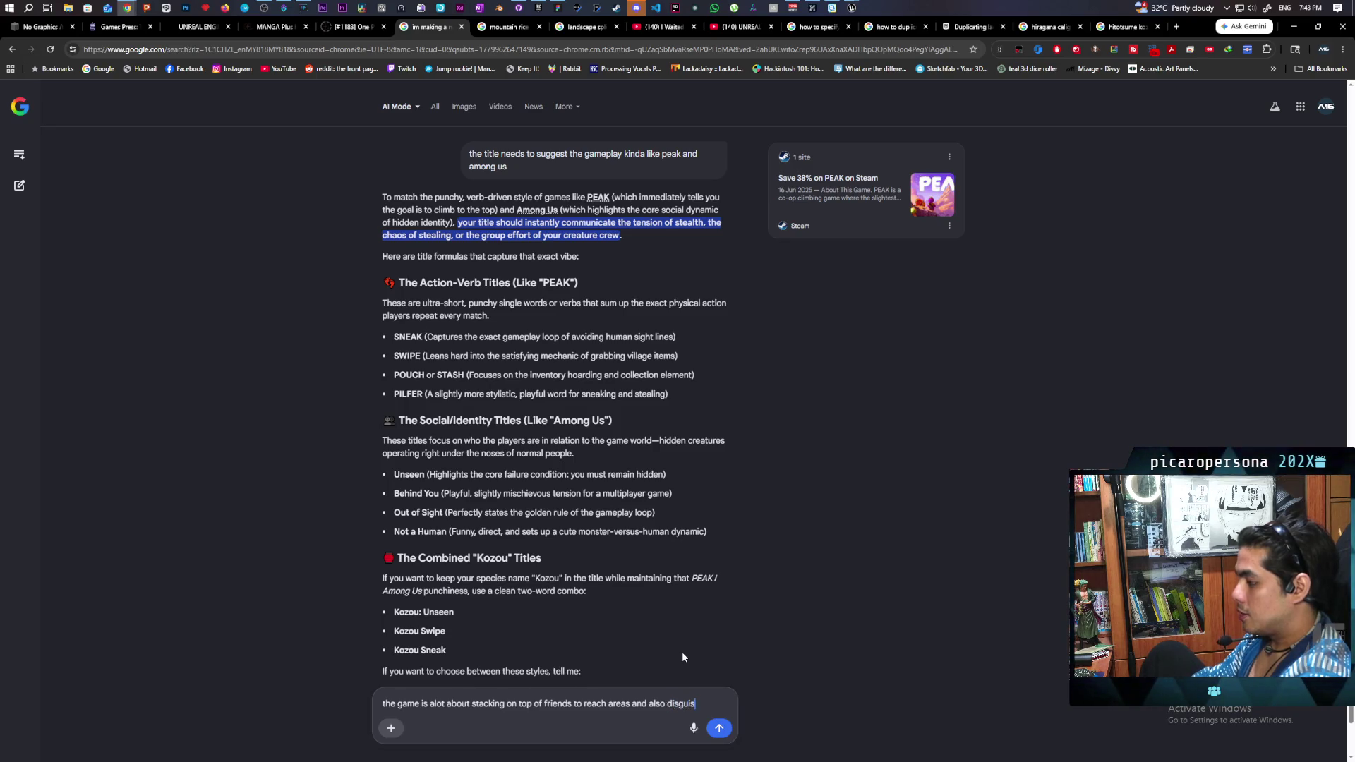
pyautogui.write('e ')
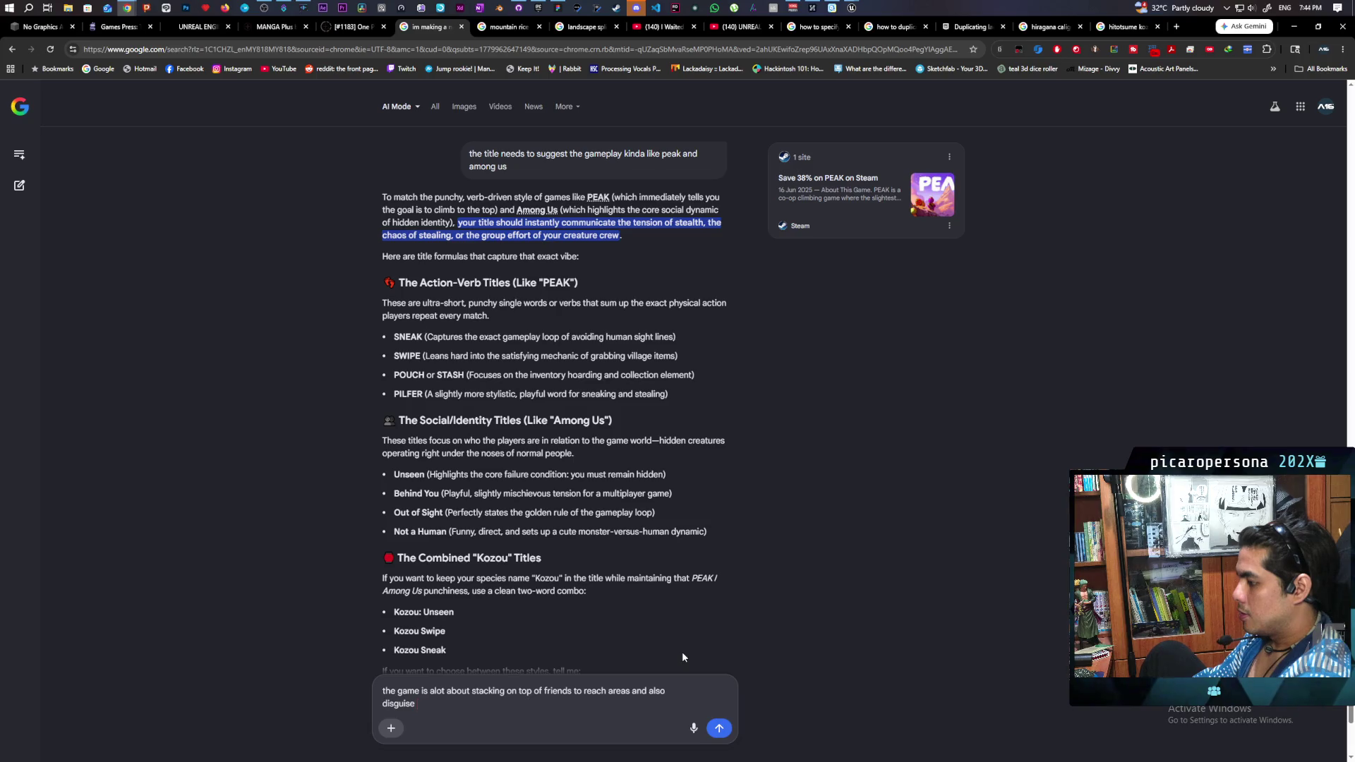
pyautogui.write('in a trenchcoar')
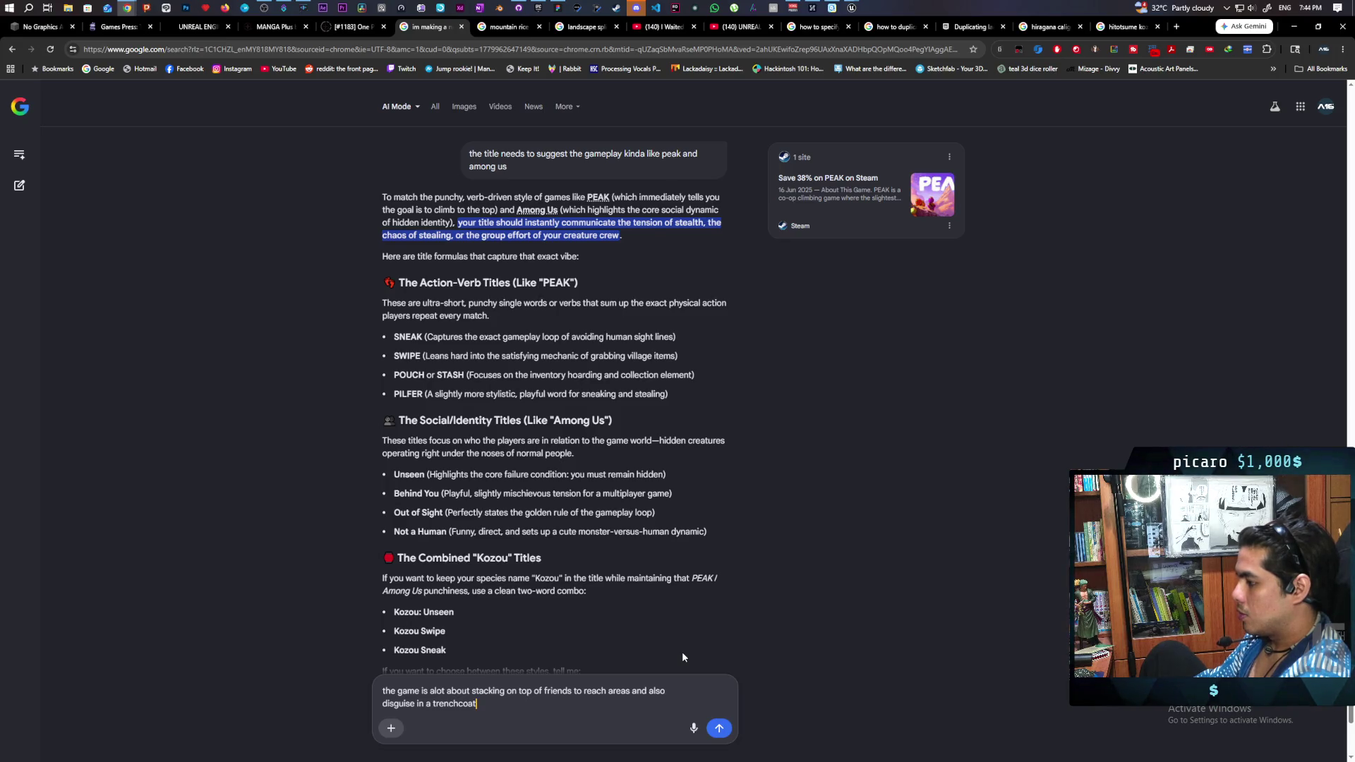
pyautogui.press('Return')
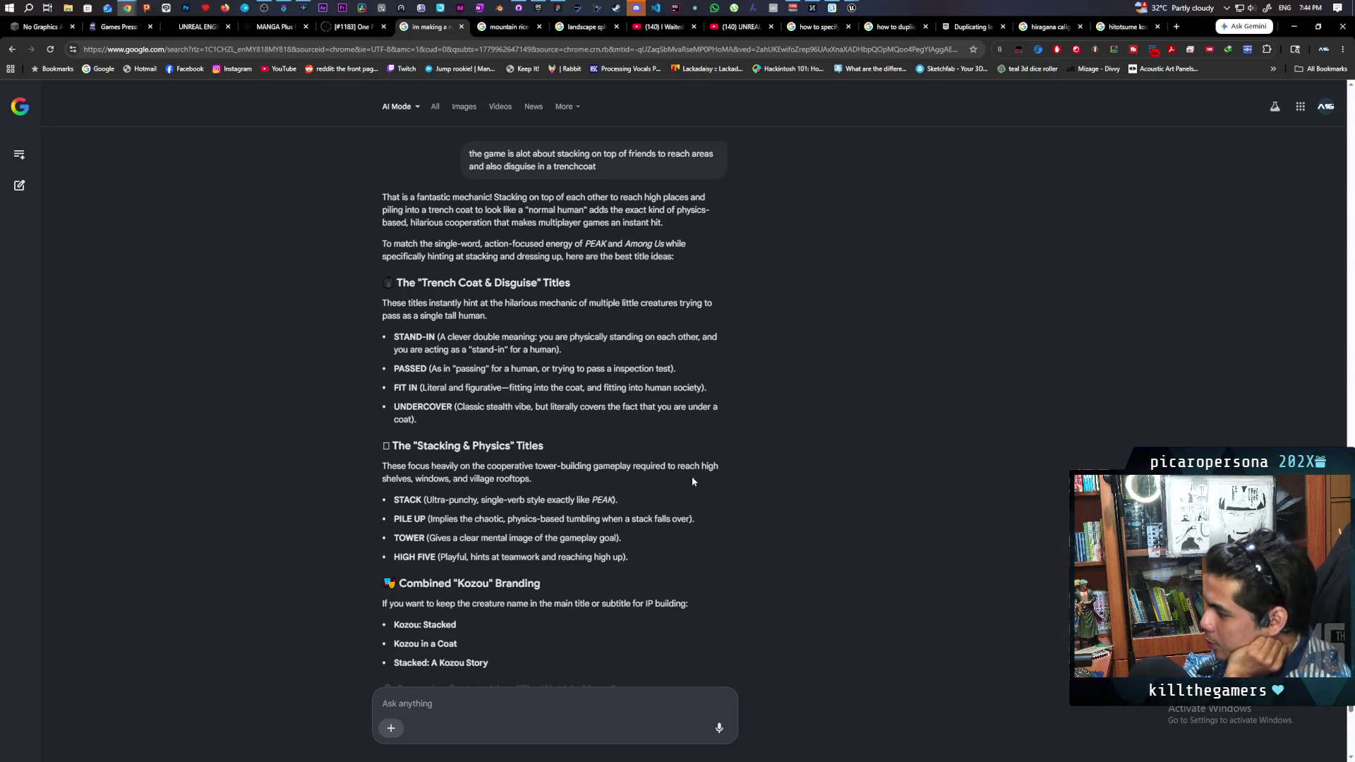
# - Scroll the answer, then ask to leave the creature name out of the title for now
pyautogui.scroll(-2, 692, 472)
pyautogui.scroll(-2, 692, 476)
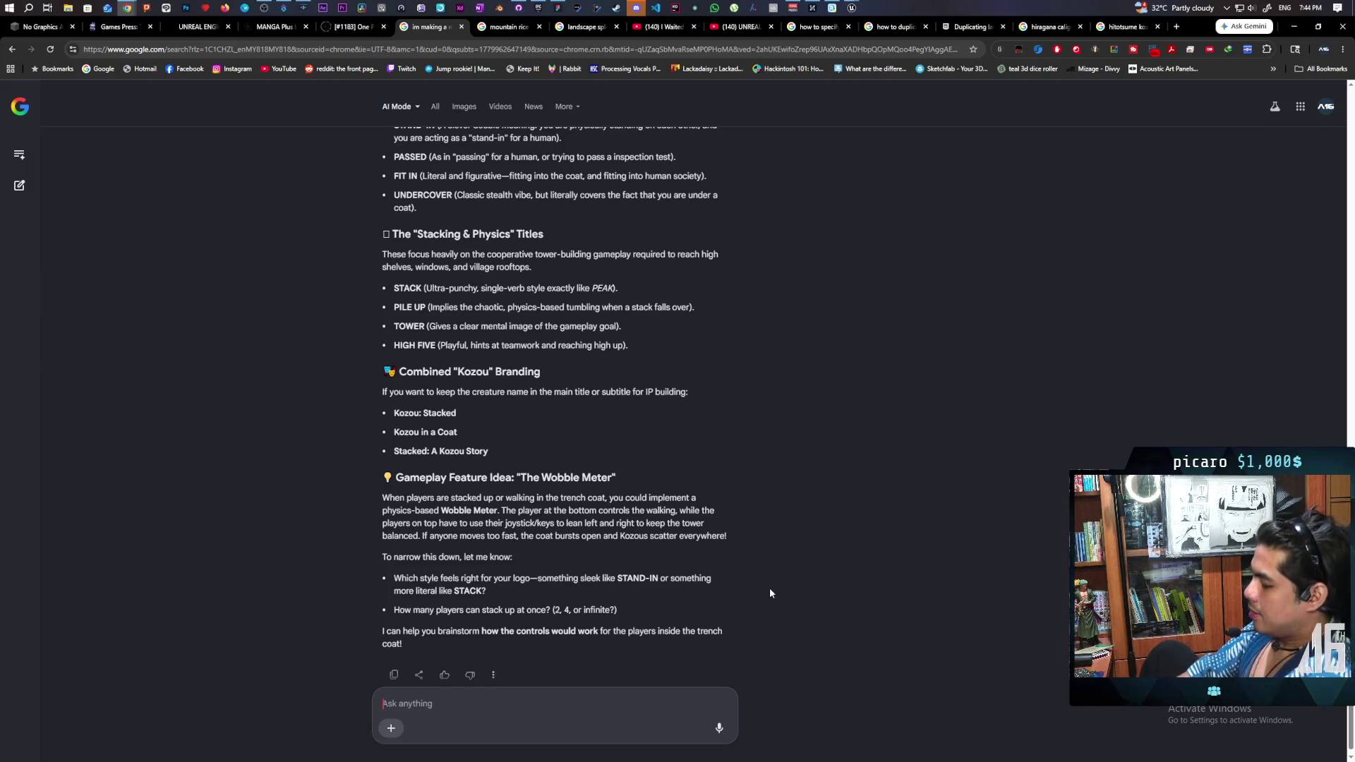
pyautogui.write('maybe for')
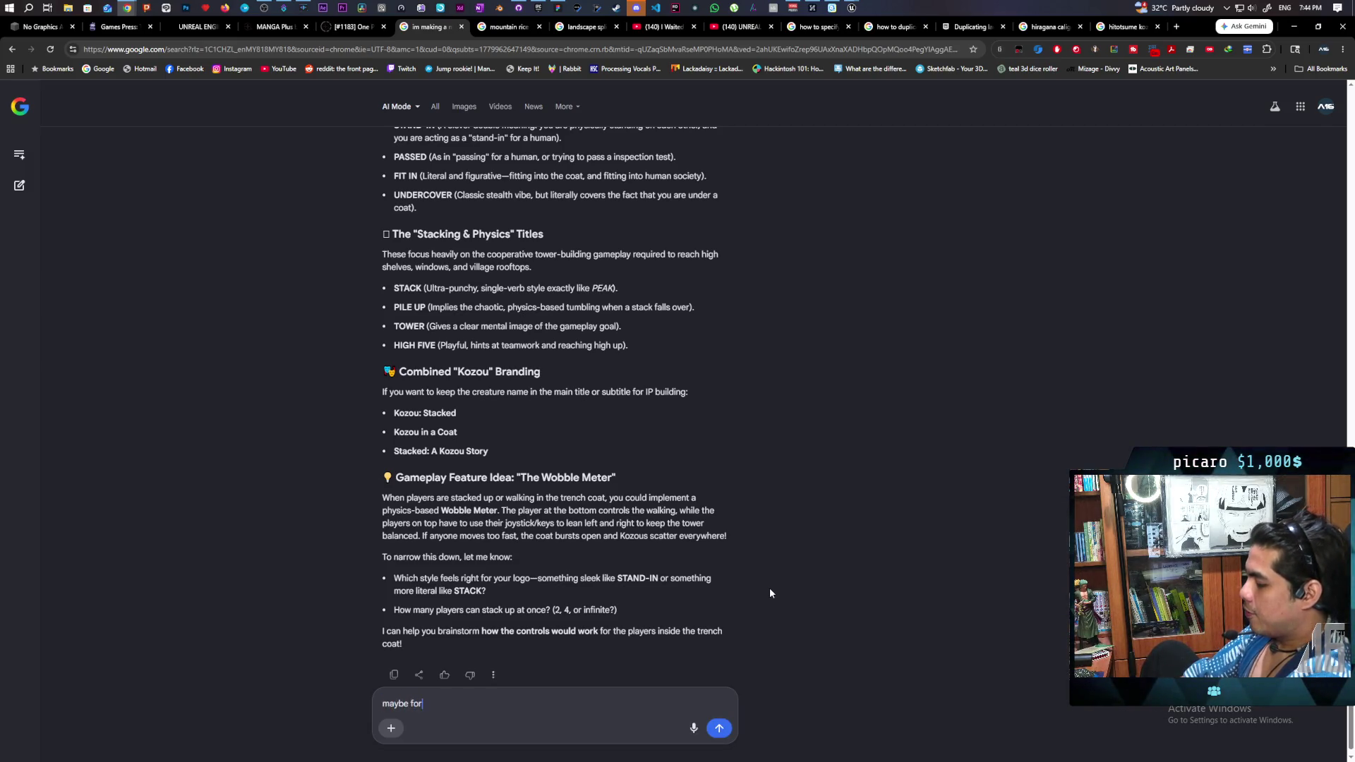
pyautogui.write(' now lets azoid including th')
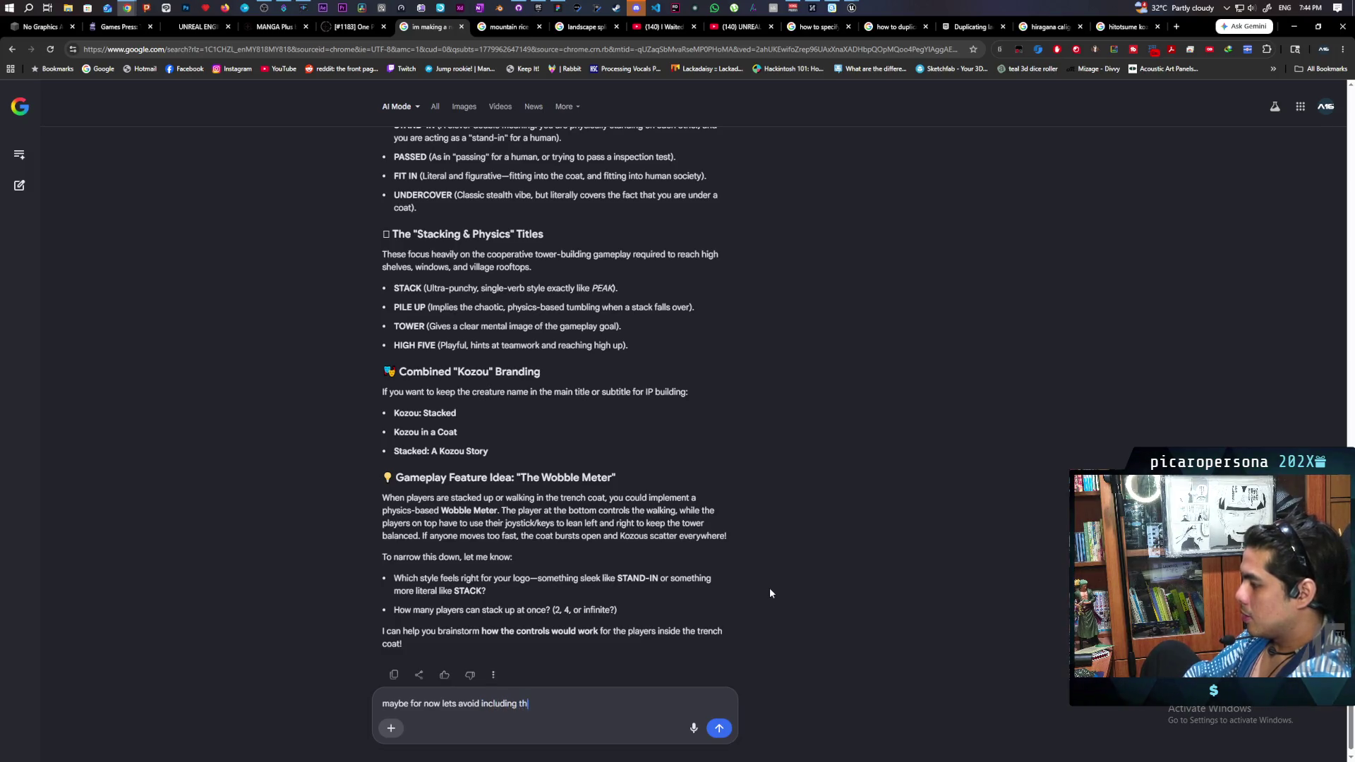
pyautogui.write('e creatu')
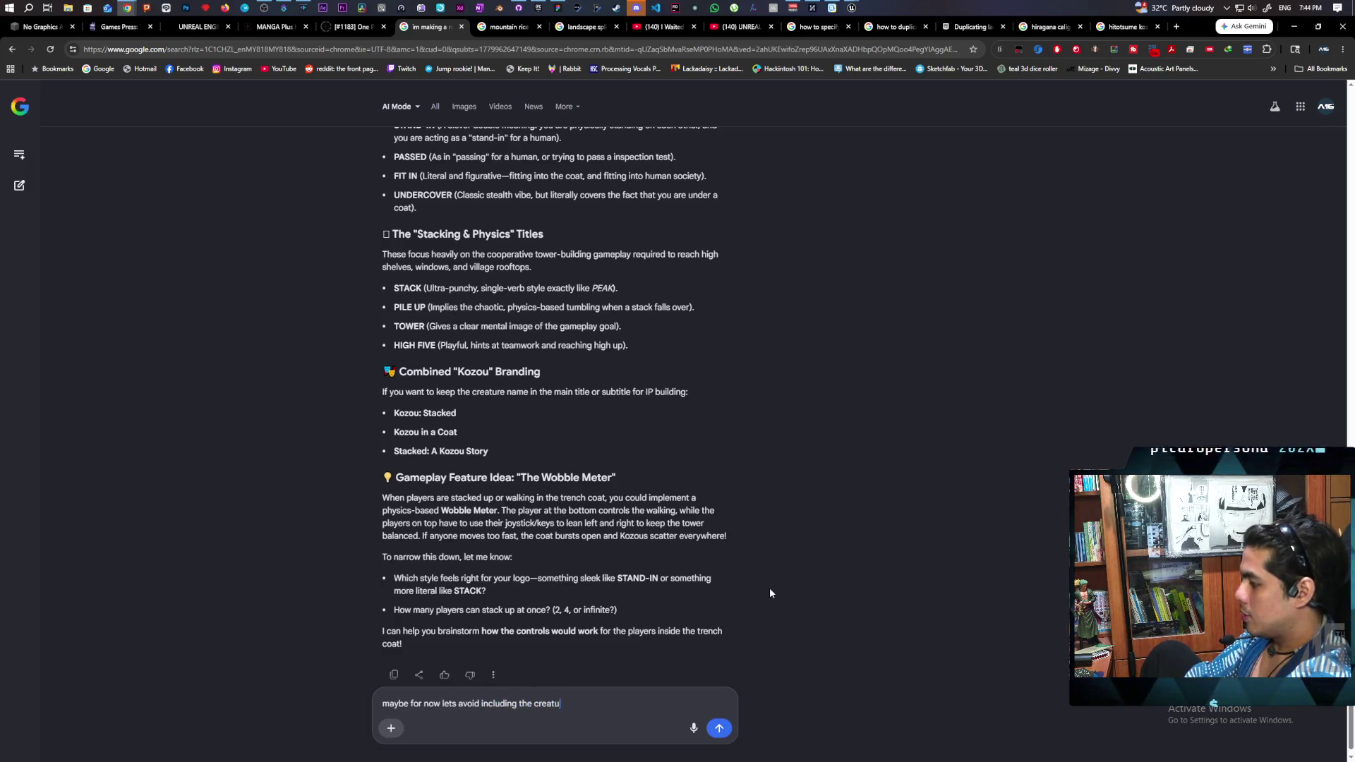
pyautogui.write('re name in the title')
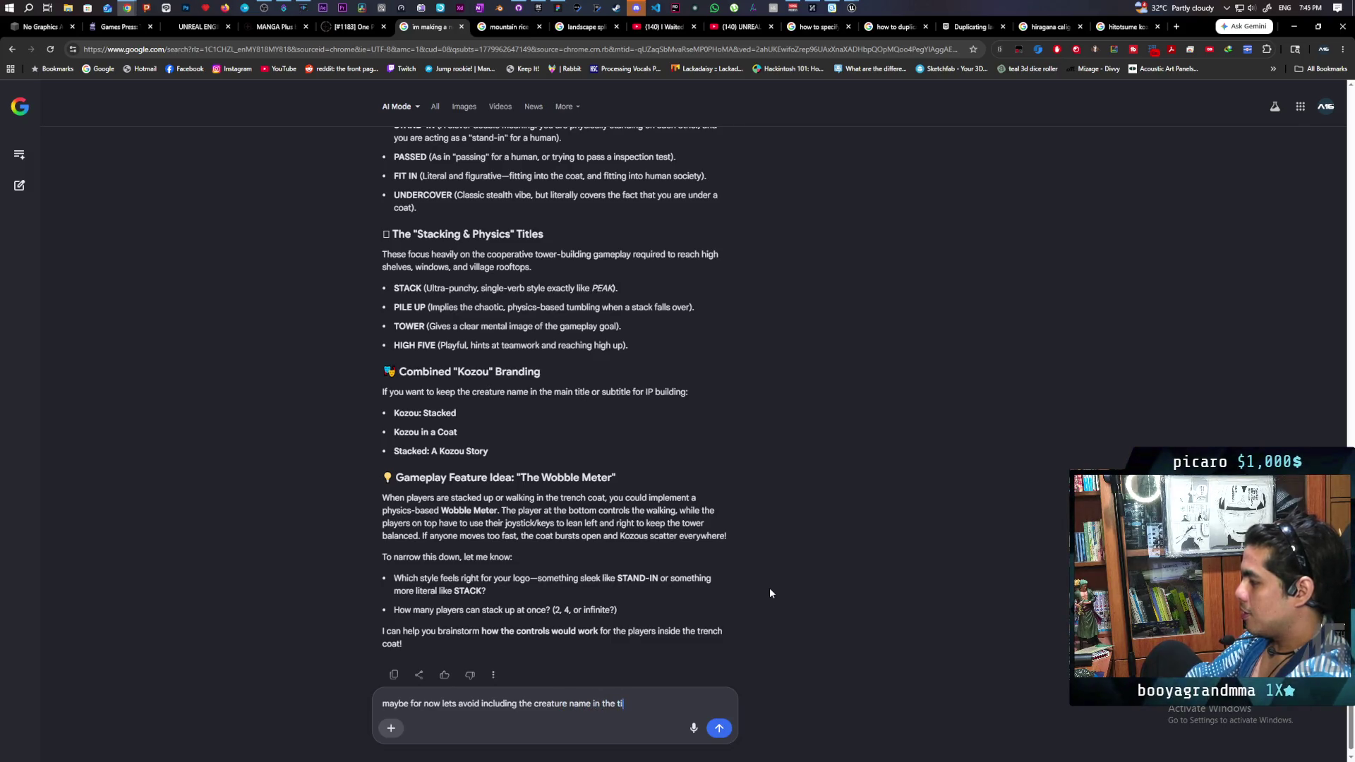
pyautogui.press('Return')
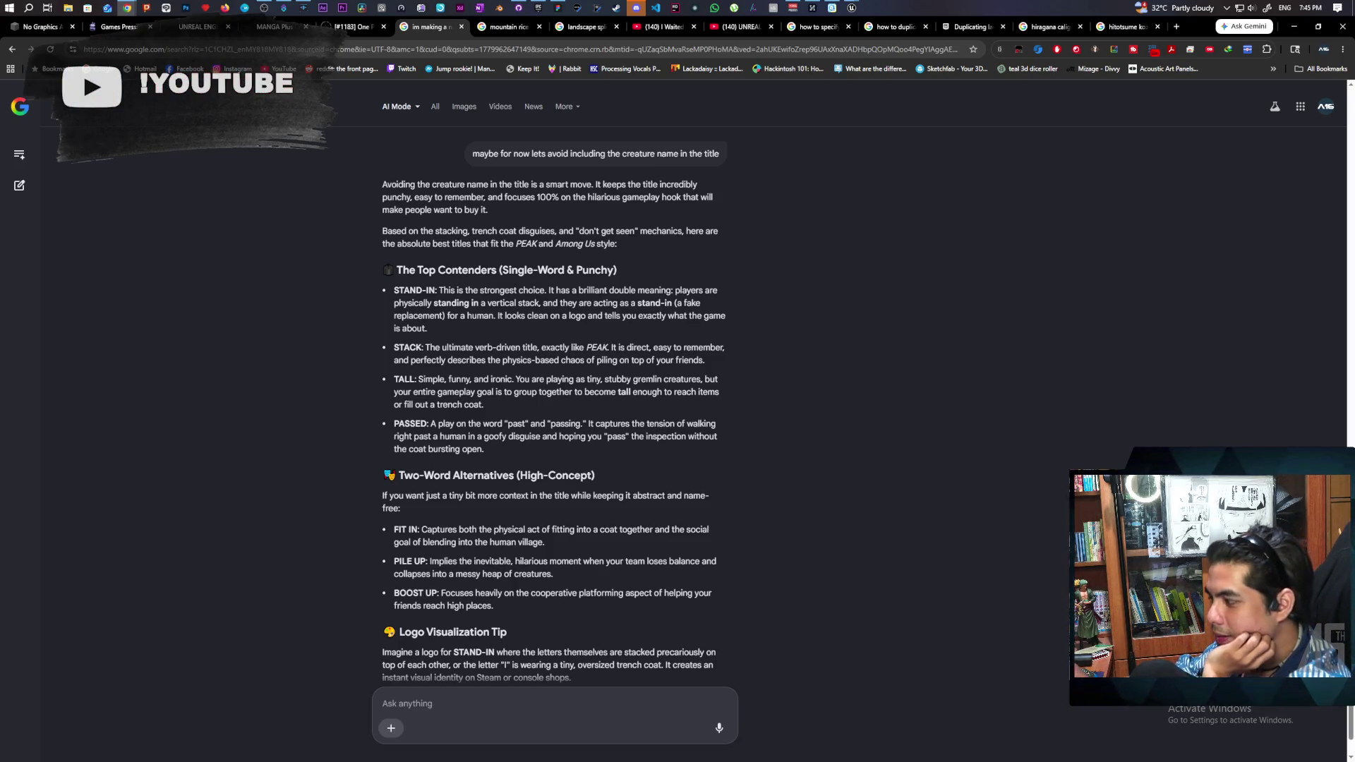
# - Scroll the AI Mode answer down and back up to review the title picks
pyautogui.scroll(-1, 791, 483)
pyautogui.scroll(1, 801, 477)
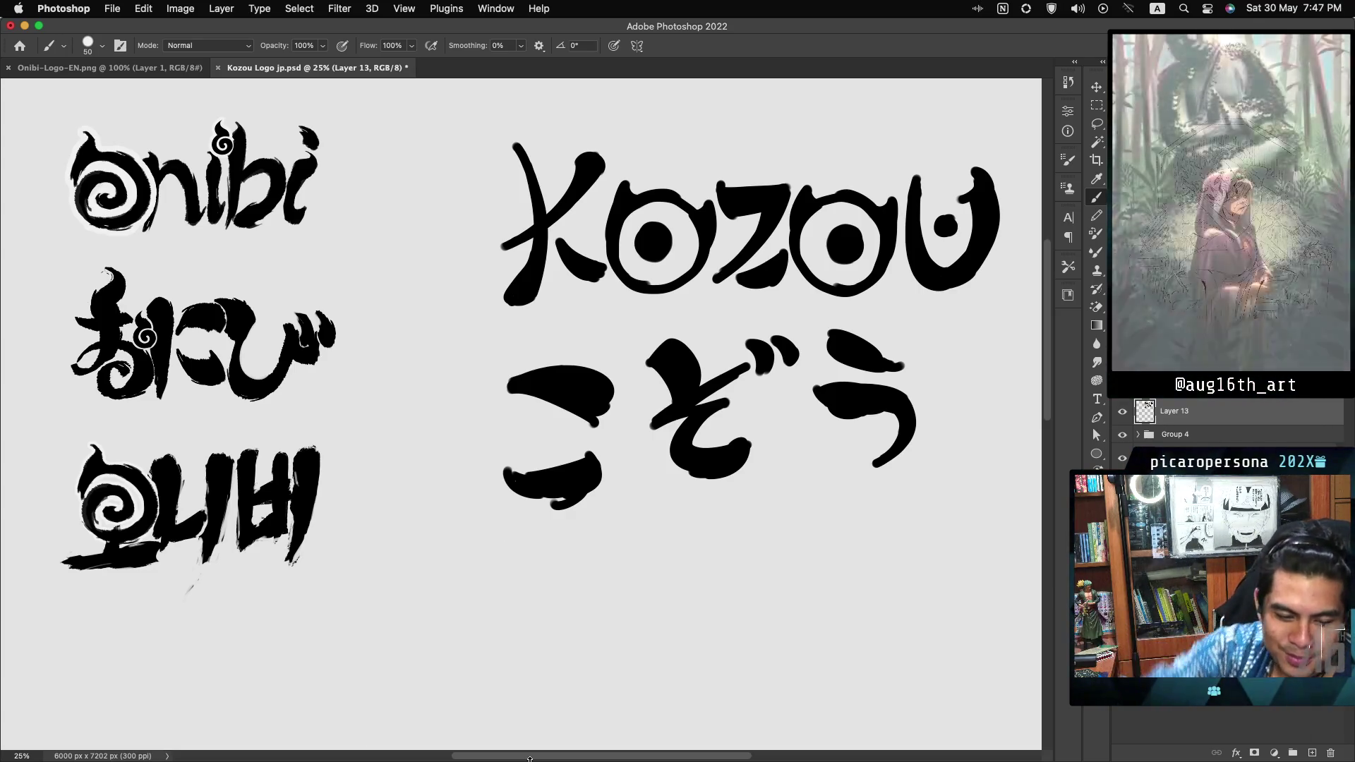
# - Paint the first letter's top bar below こぞう in black, trying the stroke with undo and redo
pyautogui.scroll(-5, 522, 409)
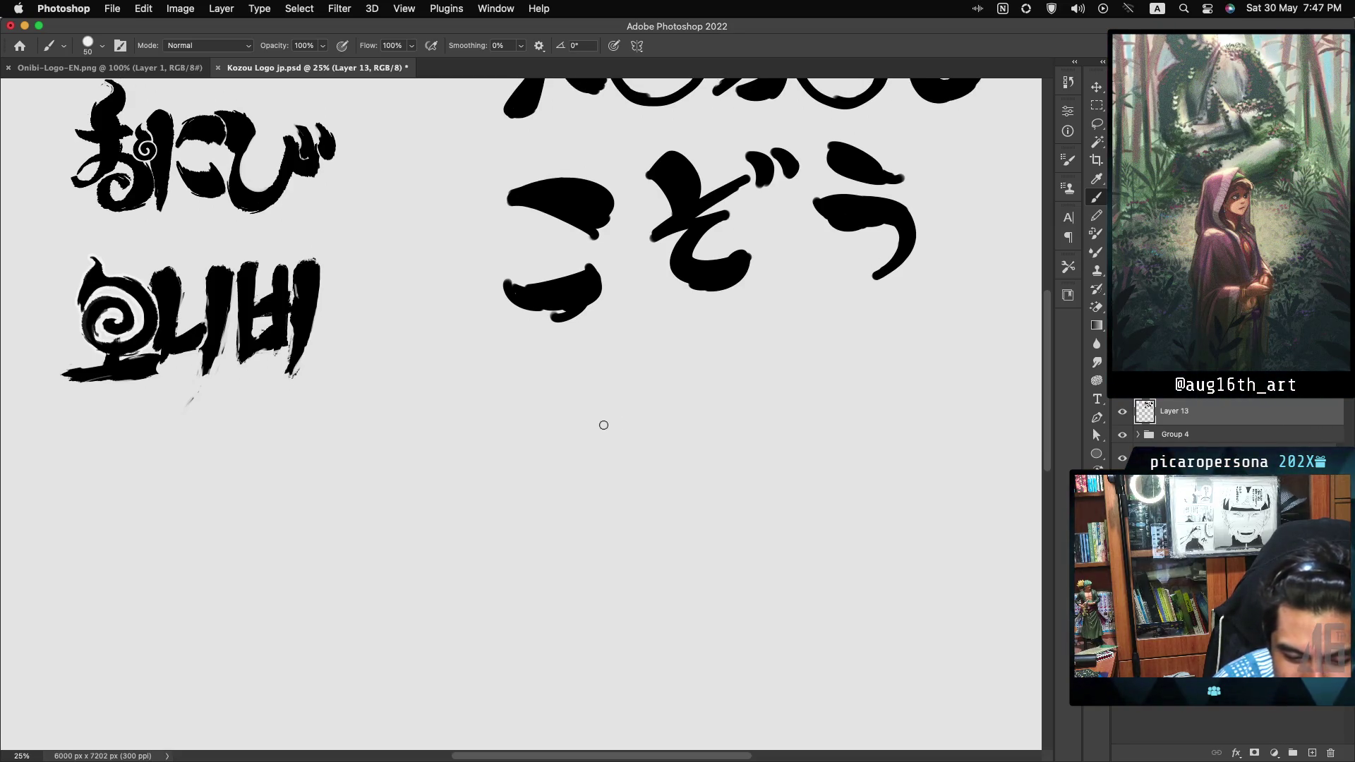
pyautogui.moveTo(493, 462)
pyautogui.mouseDown()
pyautogui.moveTo(608, 421)
pyautogui.moveTo(596, 471)
pyautogui.moveTo(593, 434)
pyautogui.moveTo(585, 460)
pyautogui.moveTo(611, 457)
pyautogui.moveTo(528, 606)
pyautogui.mouseUp()
pyautogui.press('cmd+z')
pyautogui.press('cmd+shift+z')
pyautogui.press('cmd+z')
pyautogui.press('cmd+shift+z')
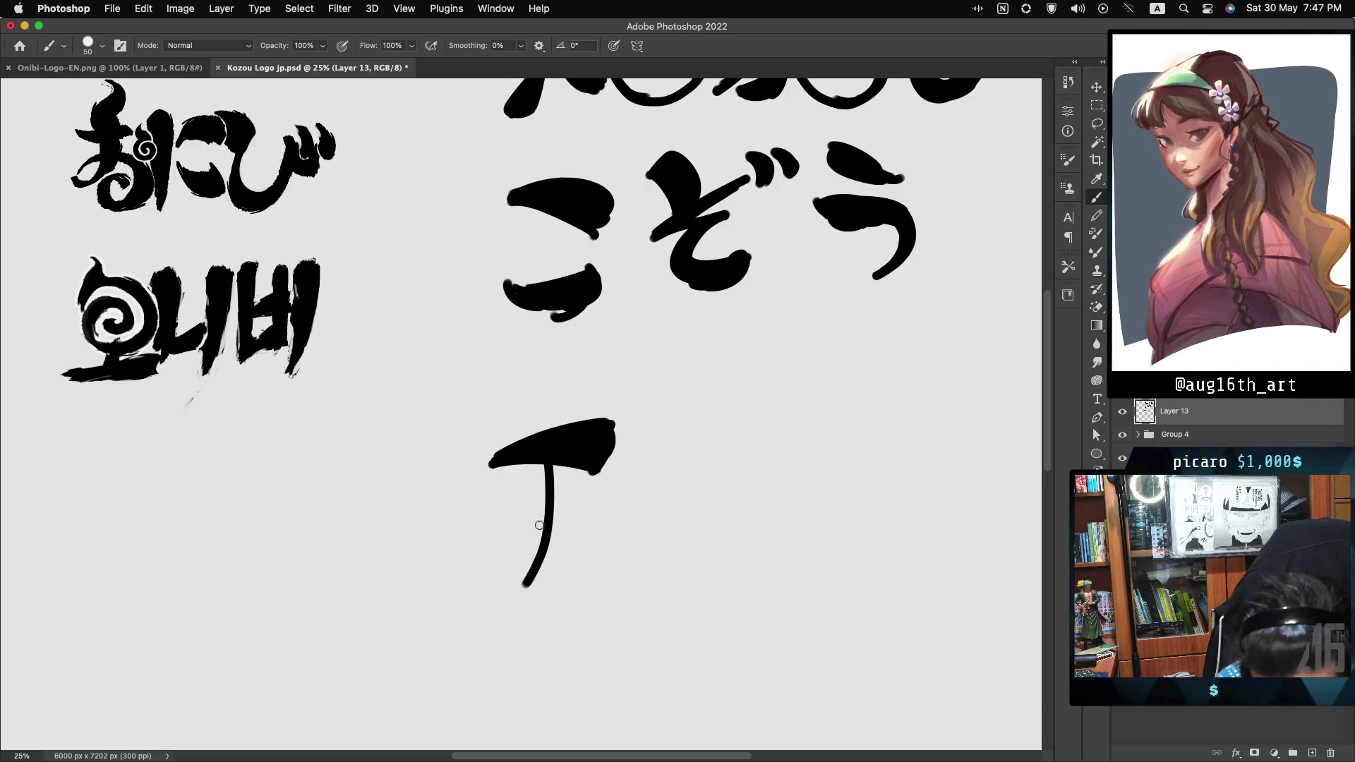
pyautogui.press('cmd+z')
# - Add curved downstrokes and fill the gap so the 7-shaped first letter is solid black
pyautogui.moveTo(552, 465)
pyautogui.mouseDown()
pyautogui.moveTo(547, 539)
pyautogui.moveTo(506, 595)
pyautogui.moveTo(556, 568)
pyautogui.moveTo(532, 590)
pyautogui.mouseUp()
pyautogui.press('cmd+z')
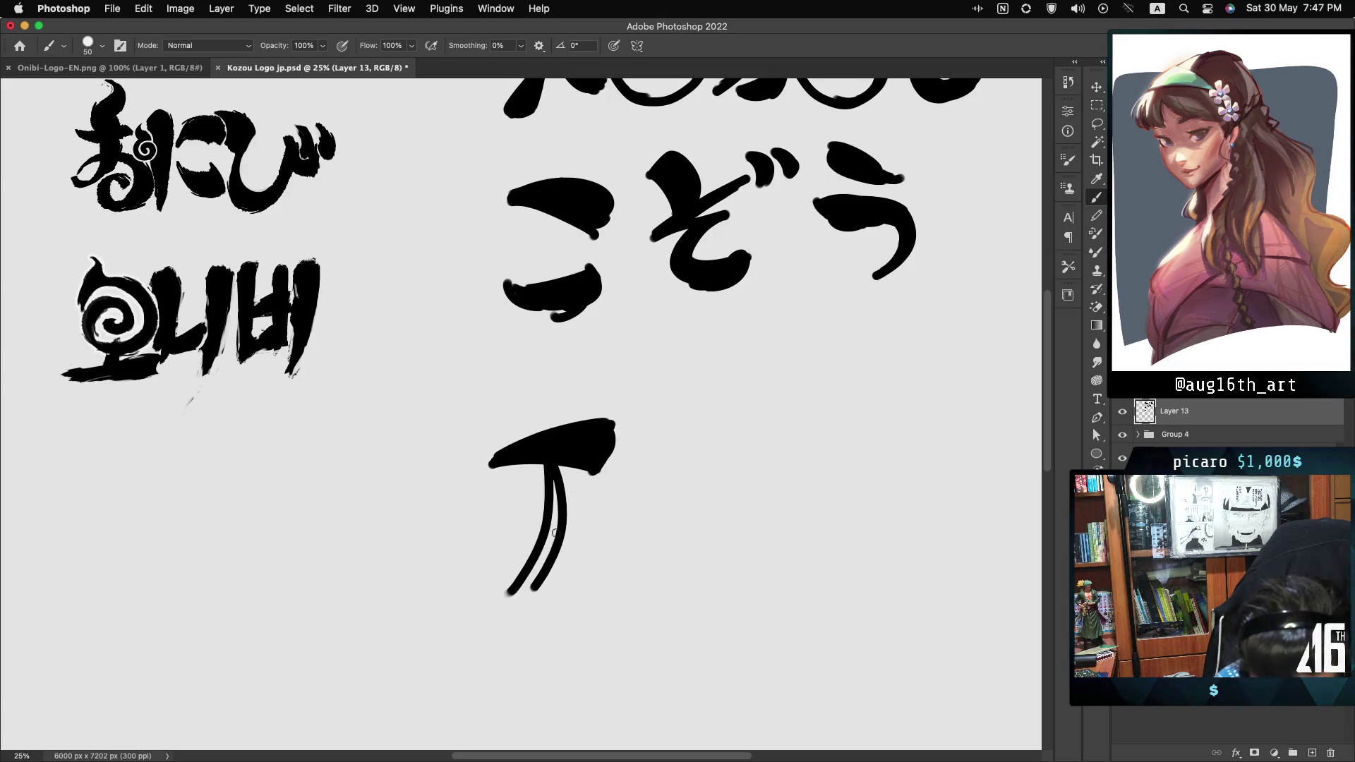
pyautogui.press('cmd+z')
pyautogui.press('cmd+z')
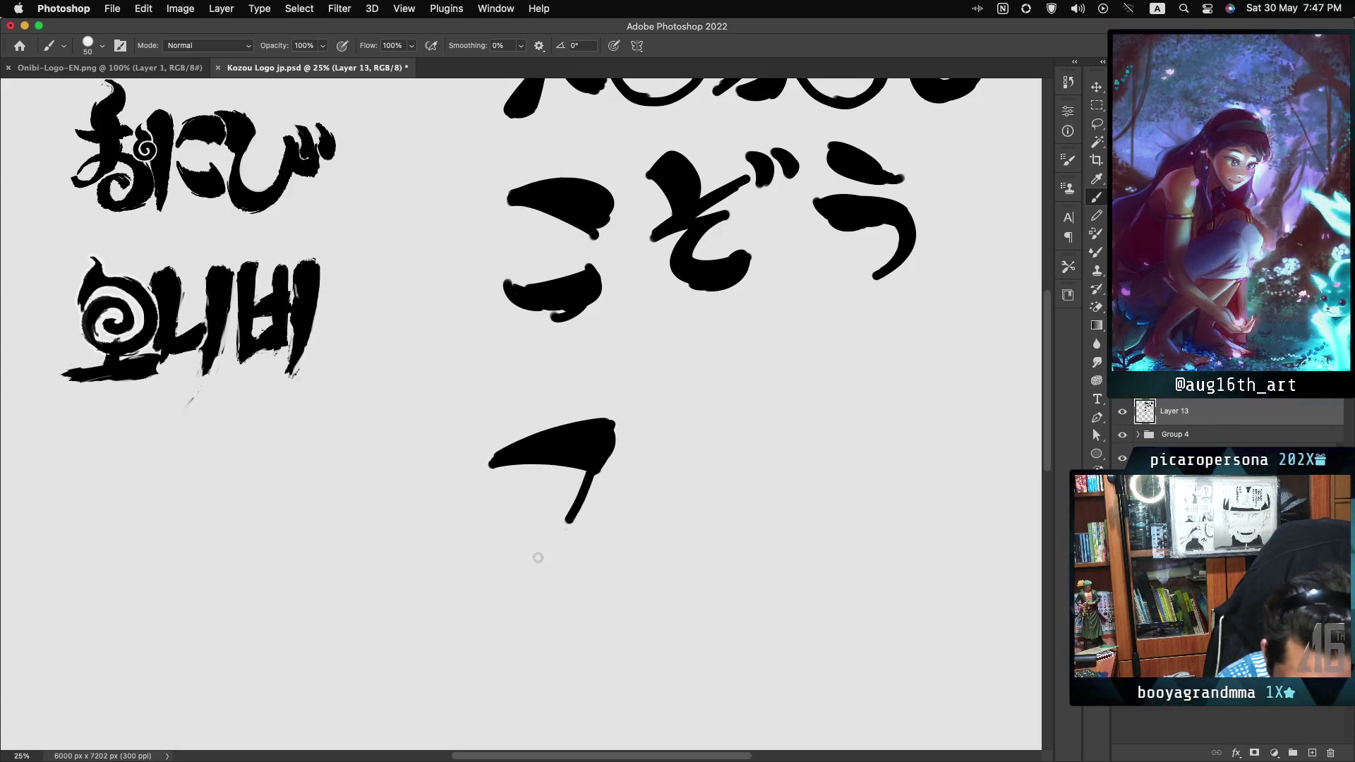
pyautogui.press('cmd+shift+z')
pyautogui.press('cmd+shift+z')
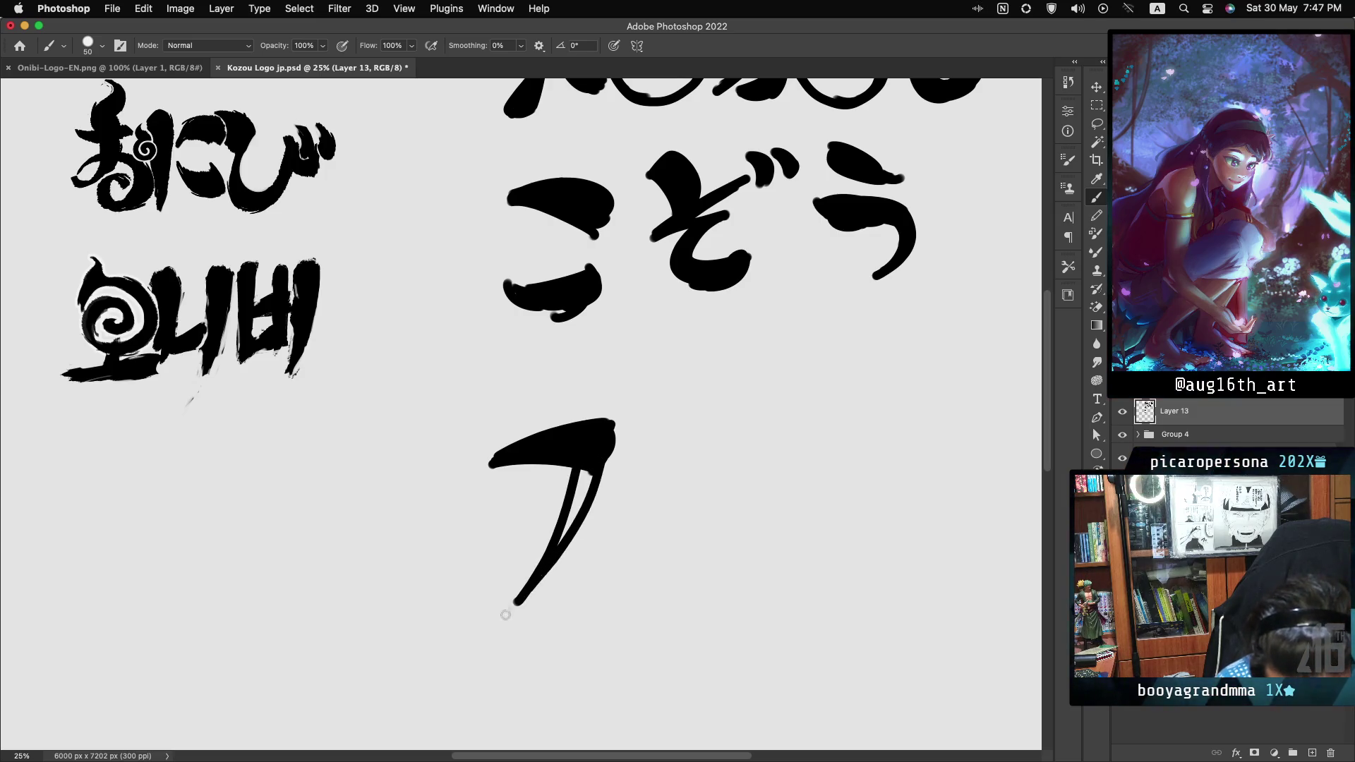
pyautogui.press('cmd+z')
pyautogui.press('cmd+shift+z')
pyautogui.moveTo(591, 469); pyautogui.dragTo(549, 554)
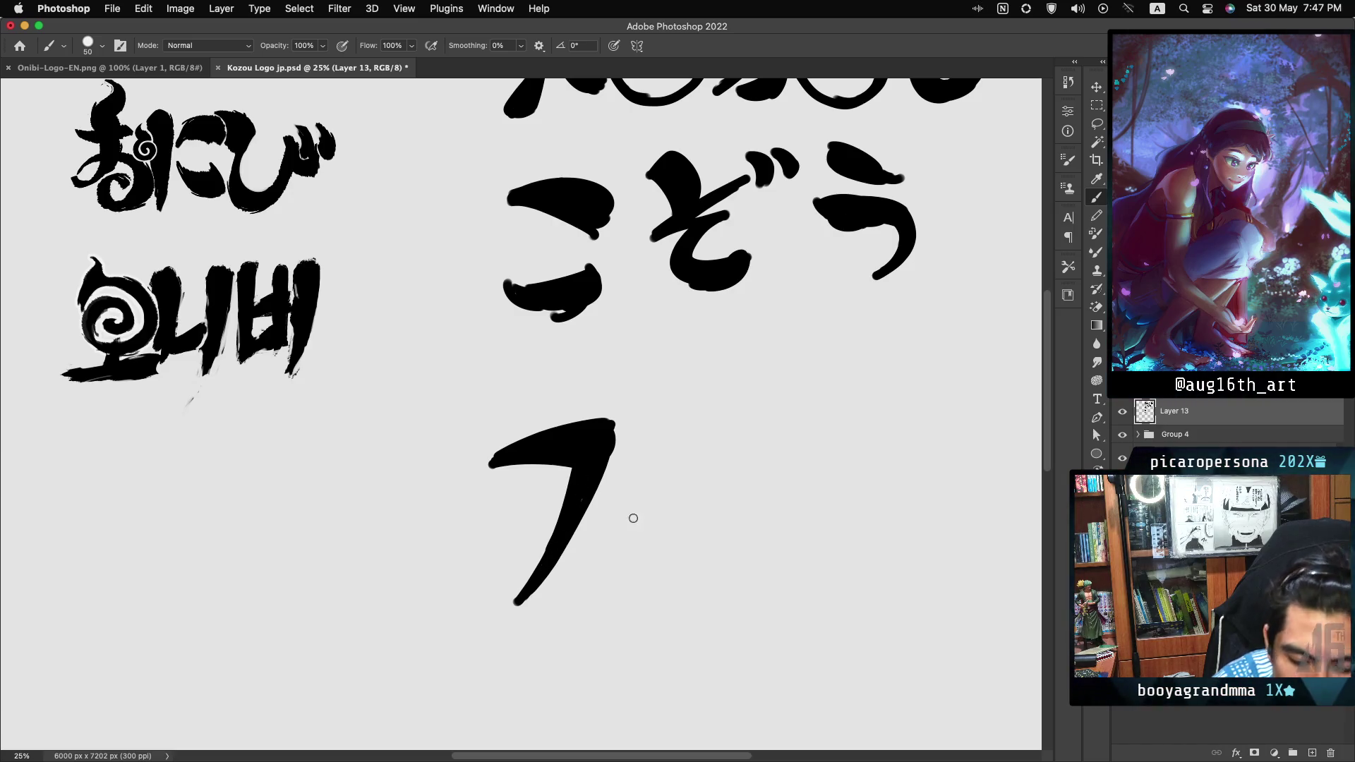
pyautogui.moveTo(618, 580); pyautogui.dragTo(729, 463)
pyautogui.press('cmd+z')
# - Brush a tall arched A beside the first letter, thickening its shoulders and adding a circle inside
pyautogui.moveTo(621, 571)
pyautogui.mouseDown()
pyautogui.moveTo(705, 560)
pyautogui.moveTo(621, 525)
pyautogui.moveTo(733, 554)
pyautogui.moveTo(743, 529)
pyautogui.moveTo(739, 570)
pyautogui.mouseUp()
pyautogui.press('cmd+z')
pyautogui.press('cmd+z')
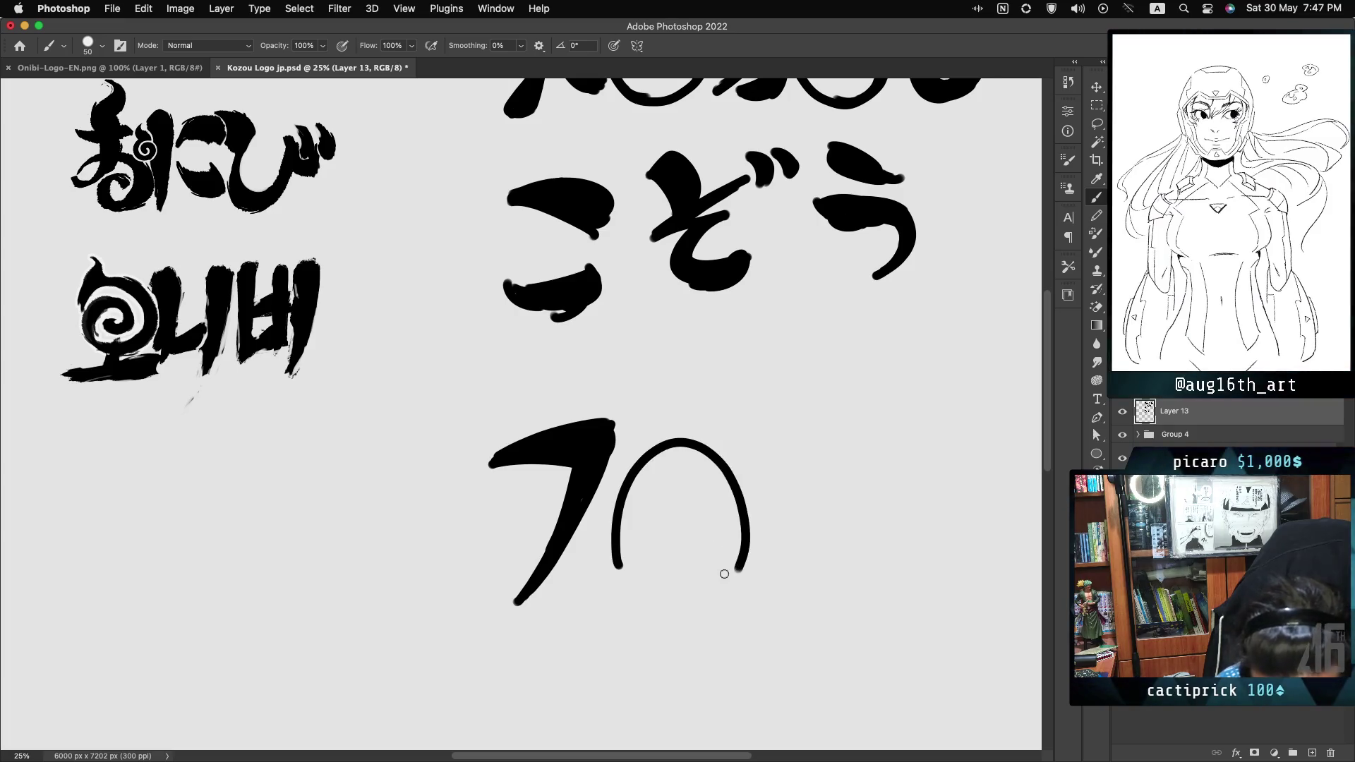
pyautogui.moveTo(633, 423)
pyautogui.mouseDown()
pyautogui.moveTo(628, 487)
pyautogui.moveTo(642, 466)
pyautogui.mouseUp()
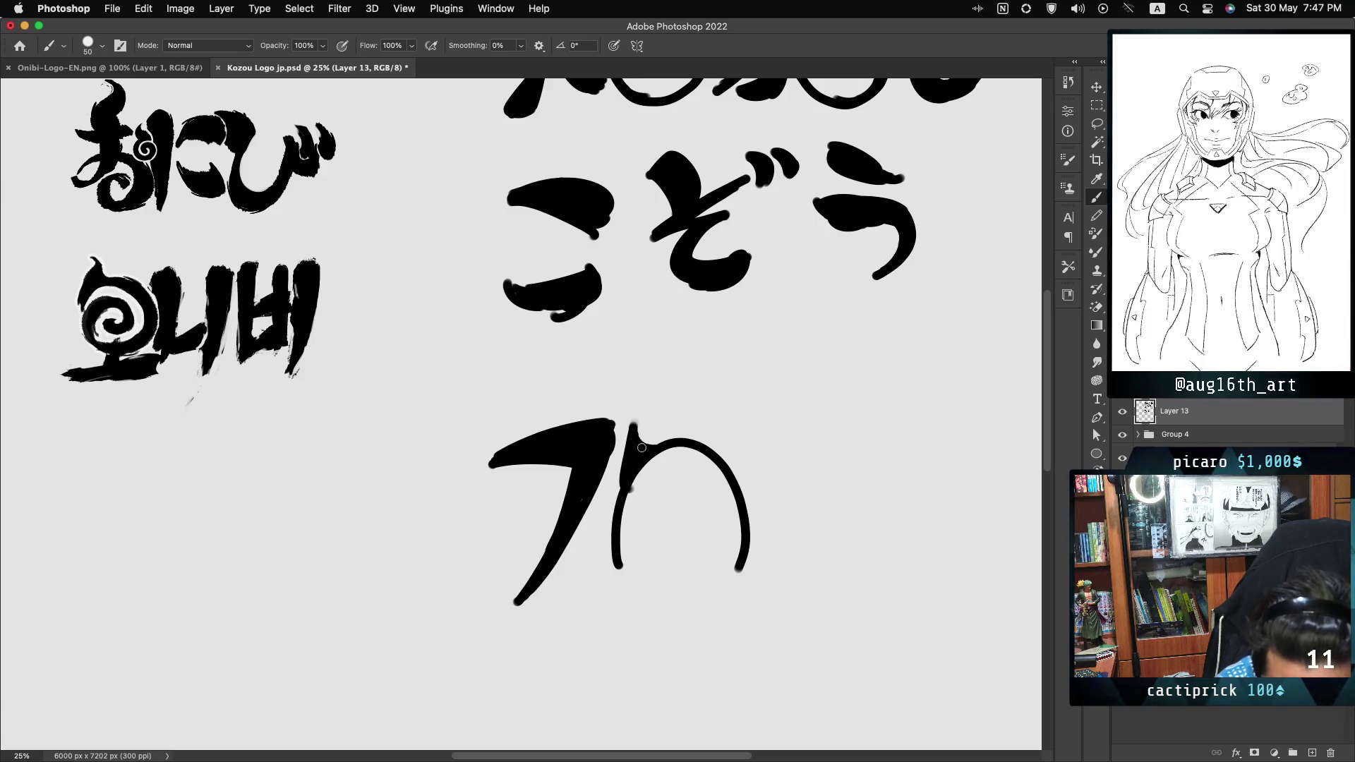
pyautogui.moveTo(727, 450)
pyautogui.mouseDown()
pyautogui.moveTo(742, 494)
pyautogui.moveTo(735, 473)
pyautogui.mouseUp()
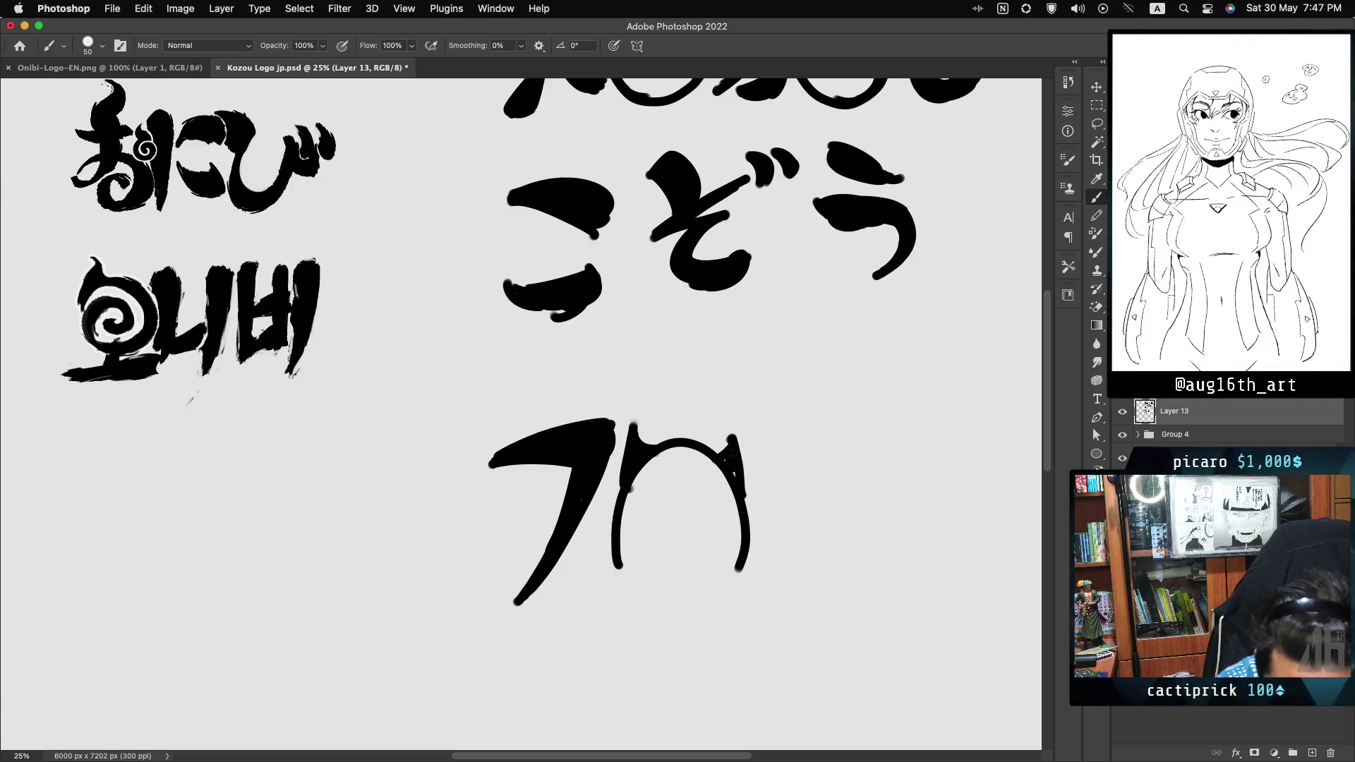
pyautogui.moveTo(618, 564)
pyautogui.mouseDown()
pyautogui.moveTo(655, 575)
pyautogui.moveTo(656, 549)
pyautogui.moveTo(721, 549)
pyautogui.moveTo(714, 572)
pyautogui.moveTo(744, 565)
pyautogui.mouseUp()
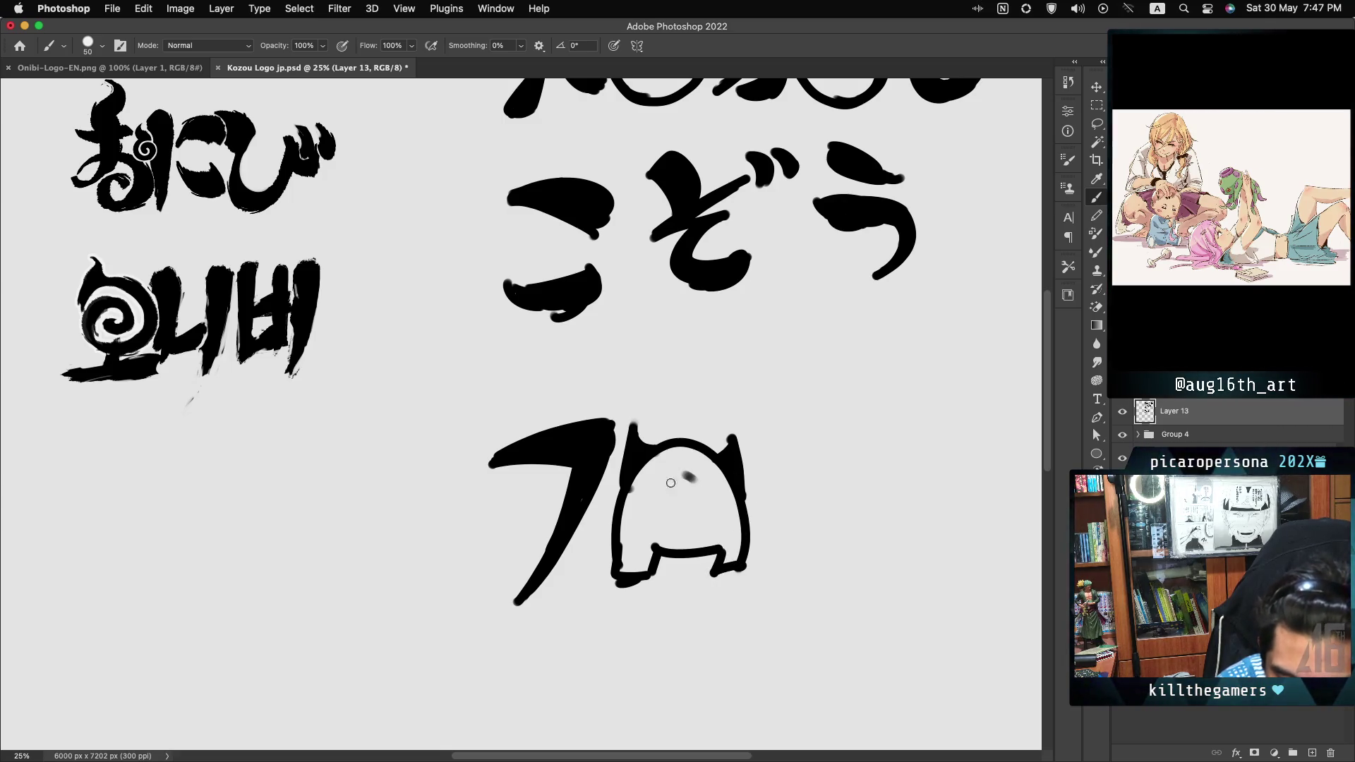
pyautogui.moveTo(683, 475)
pyautogui.mouseDown()
pyautogui.moveTo(695, 484)
pyautogui.moveTo(663, 505)
pyautogui.moveTo(702, 485)
pyautogui.mouseUp()
pyautogui.hotkey('ctrl', 'z')
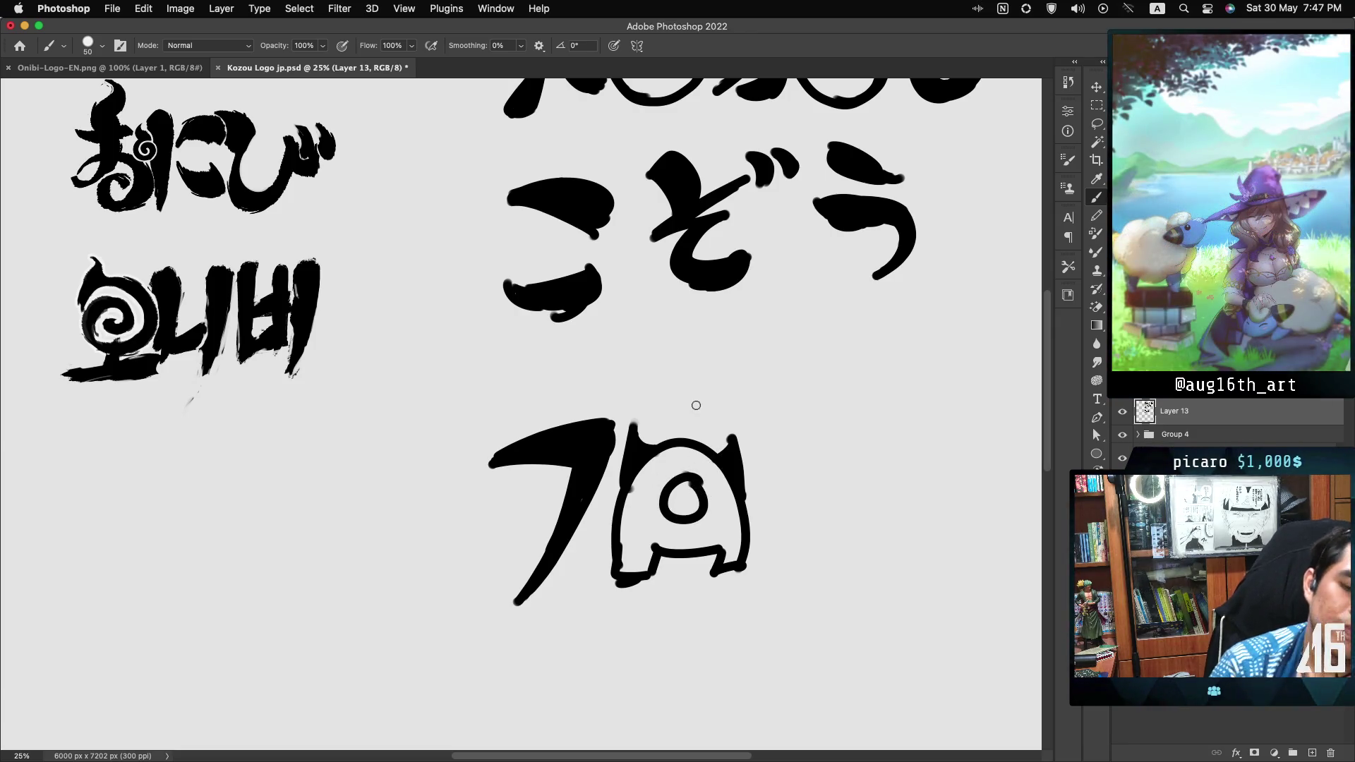
pyautogui.hotkey('ctrl', 'z')
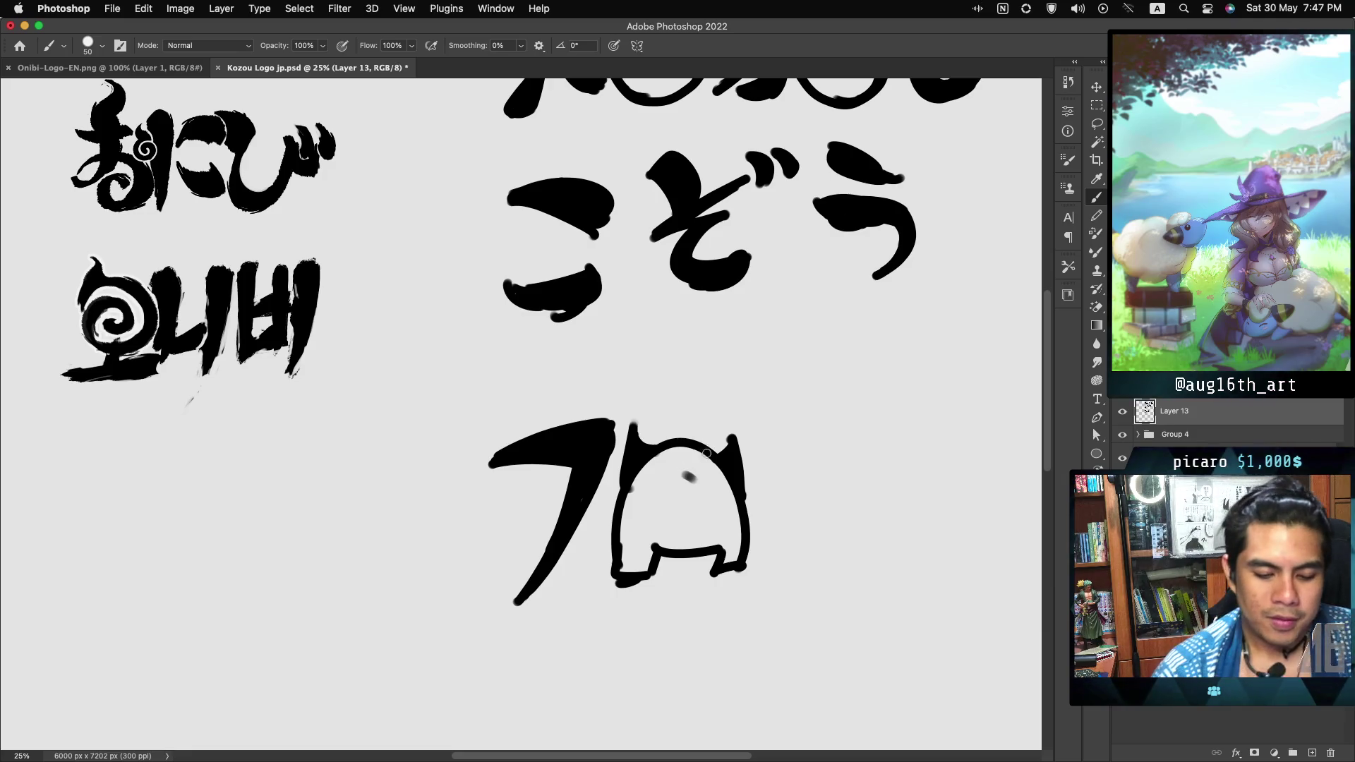
pyautogui.moveTo(685, 471); pyautogui.dragTo(699, 477)
pyautogui.hotkey('ctrl', 'z')
# - Draw the two L shapes to the right of the A to complete TALL
pyautogui.moveTo(781, 415); pyautogui.dragTo(774, 507)
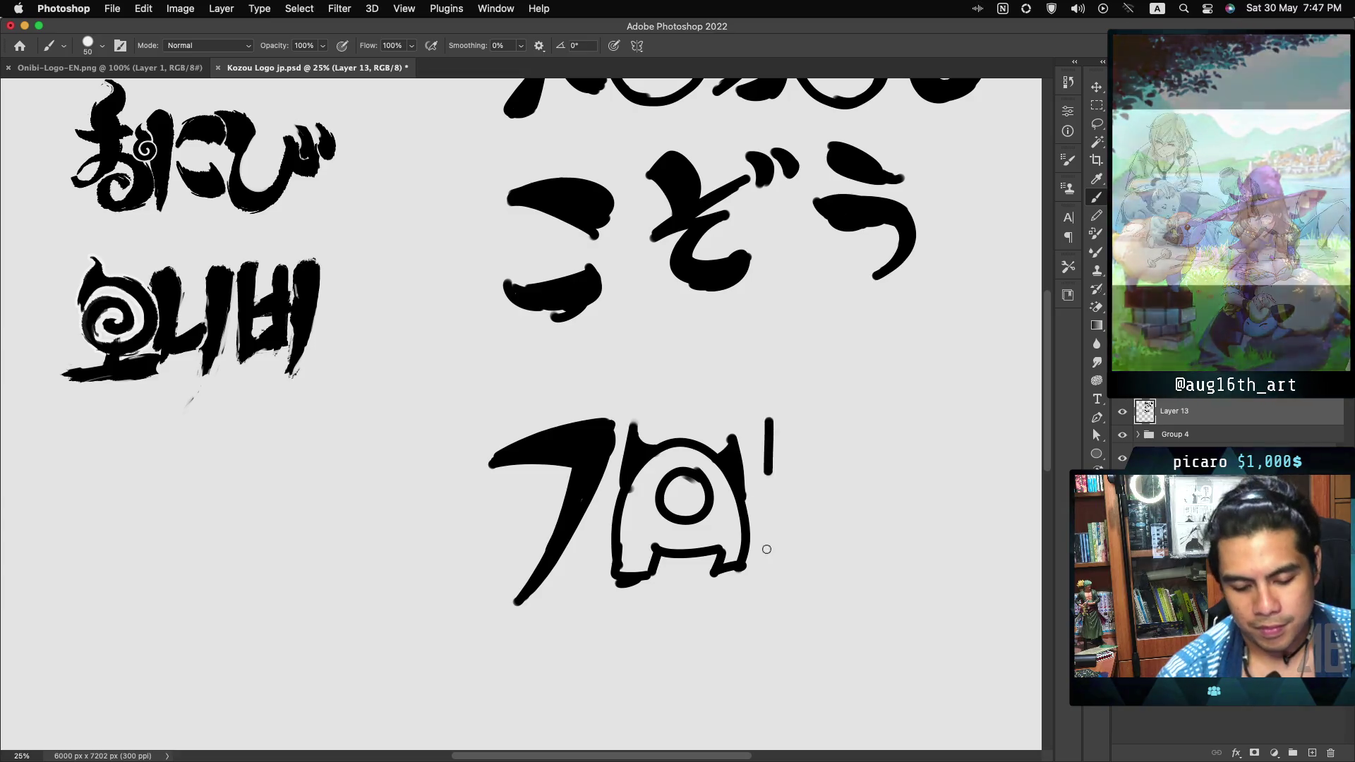
pyautogui.hotkey('ctrl', 'z')
pyautogui.moveTo(781, 415); pyautogui.dragTo(774, 506)
pyautogui.moveTo(763, 573); pyautogui.dragTo(844, 562)
pyautogui.hotkey('ctrl', 'z')
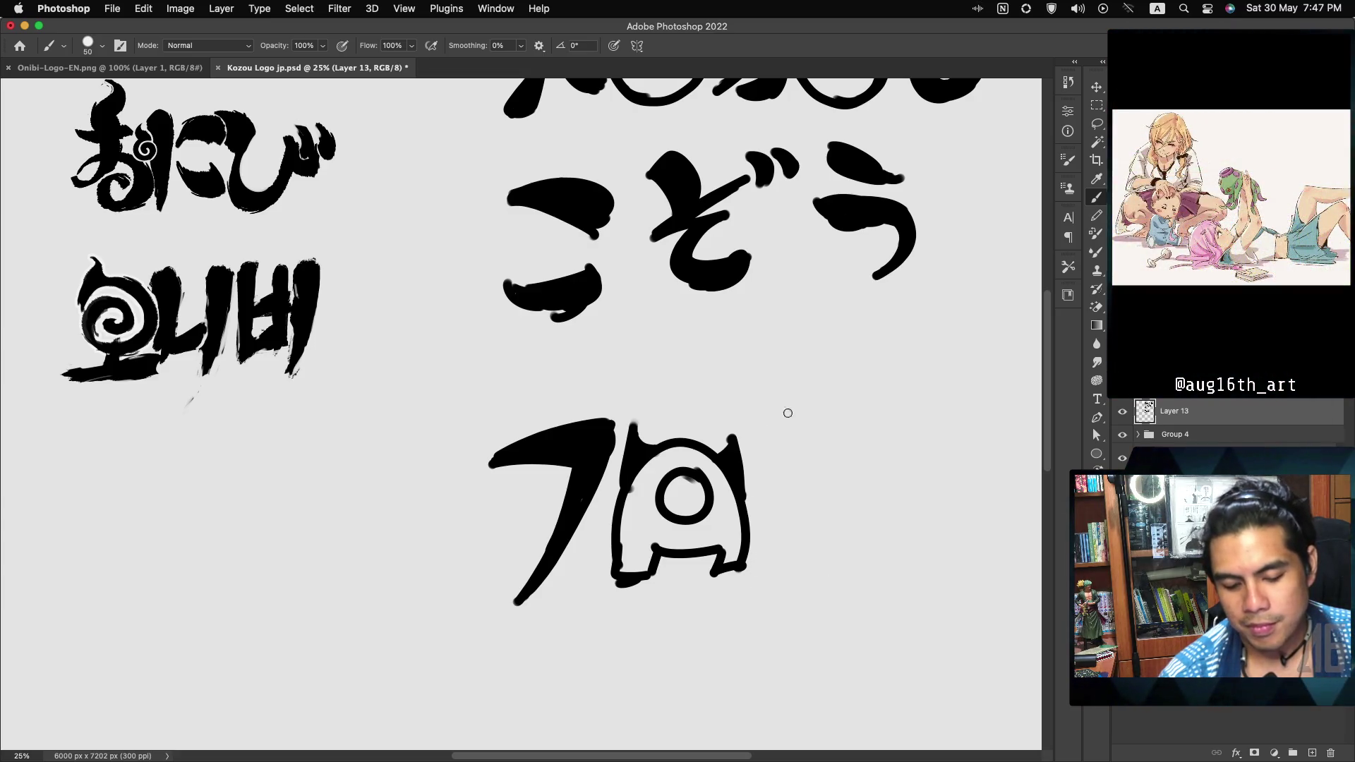
pyautogui.moveTo(786, 411); pyautogui.dragTo(845, 563)
pyautogui.moveTo(856, 422)
pyautogui.mouseDown()
pyautogui.moveTo(868, 557)
pyautogui.moveTo(943, 539)
pyautogui.mouseUp()
pyautogui.hotkey('ctrl', 'z')
pyautogui.hotkey('ctrl', 'z')
pyautogui.moveTo(864, 560); pyautogui.dragTo(944, 538)
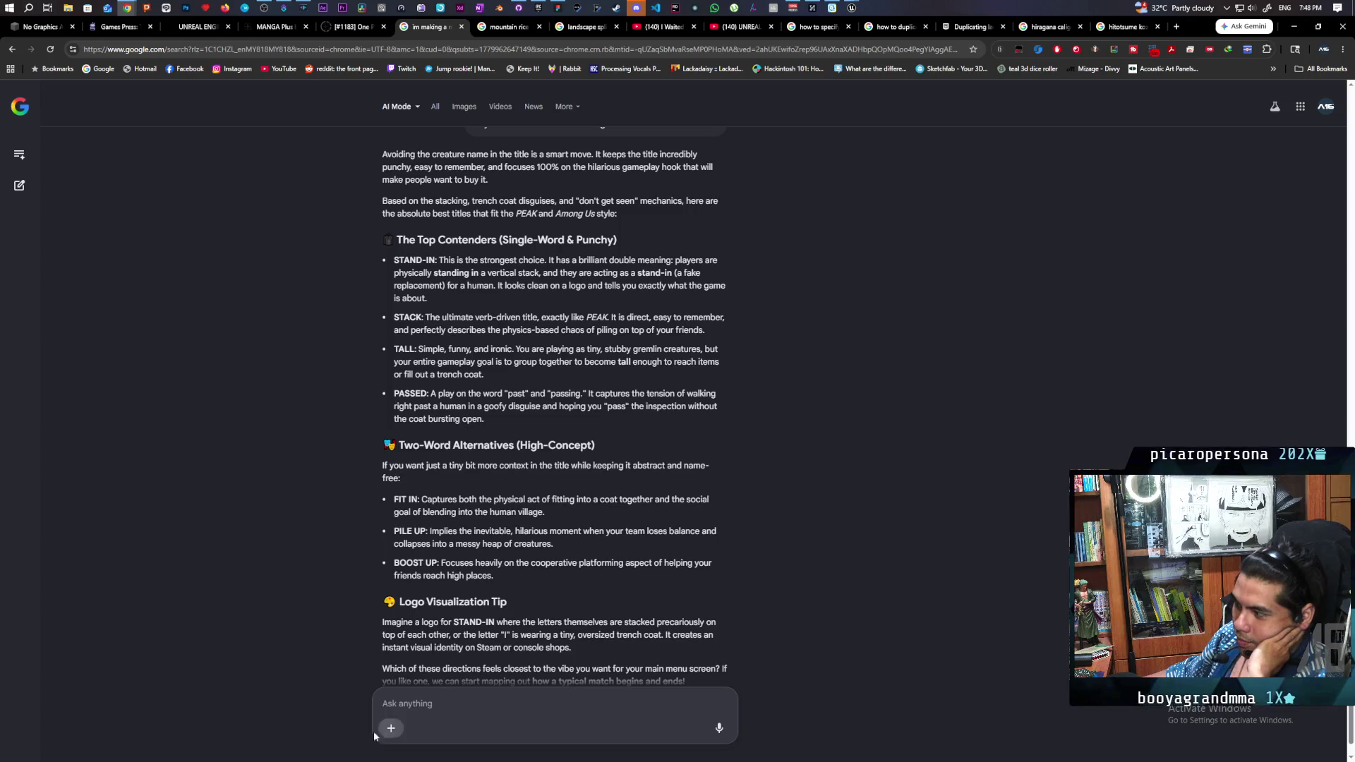
# - Ask AI Mode 'what about japanese verbs' for the game title
pyautogui.click(479, 699)
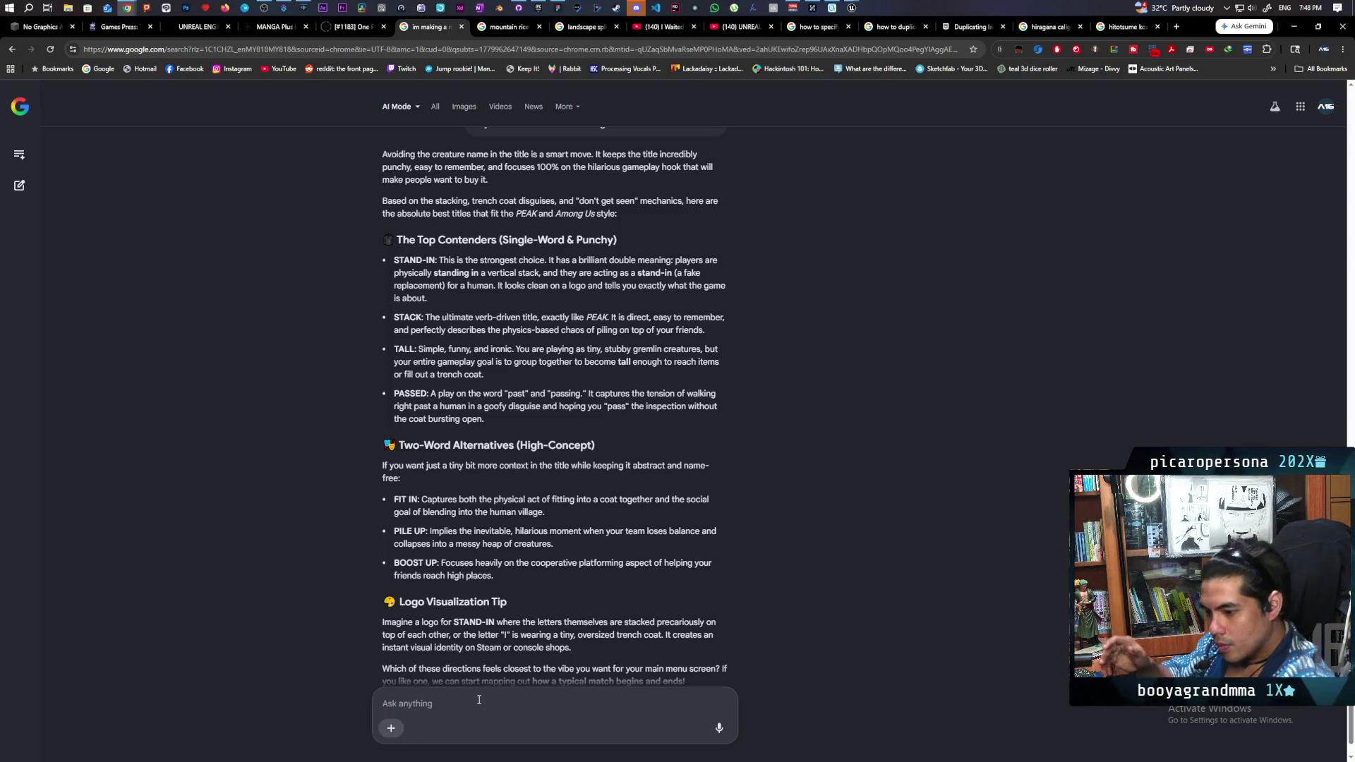
pyautogui.write('wh')
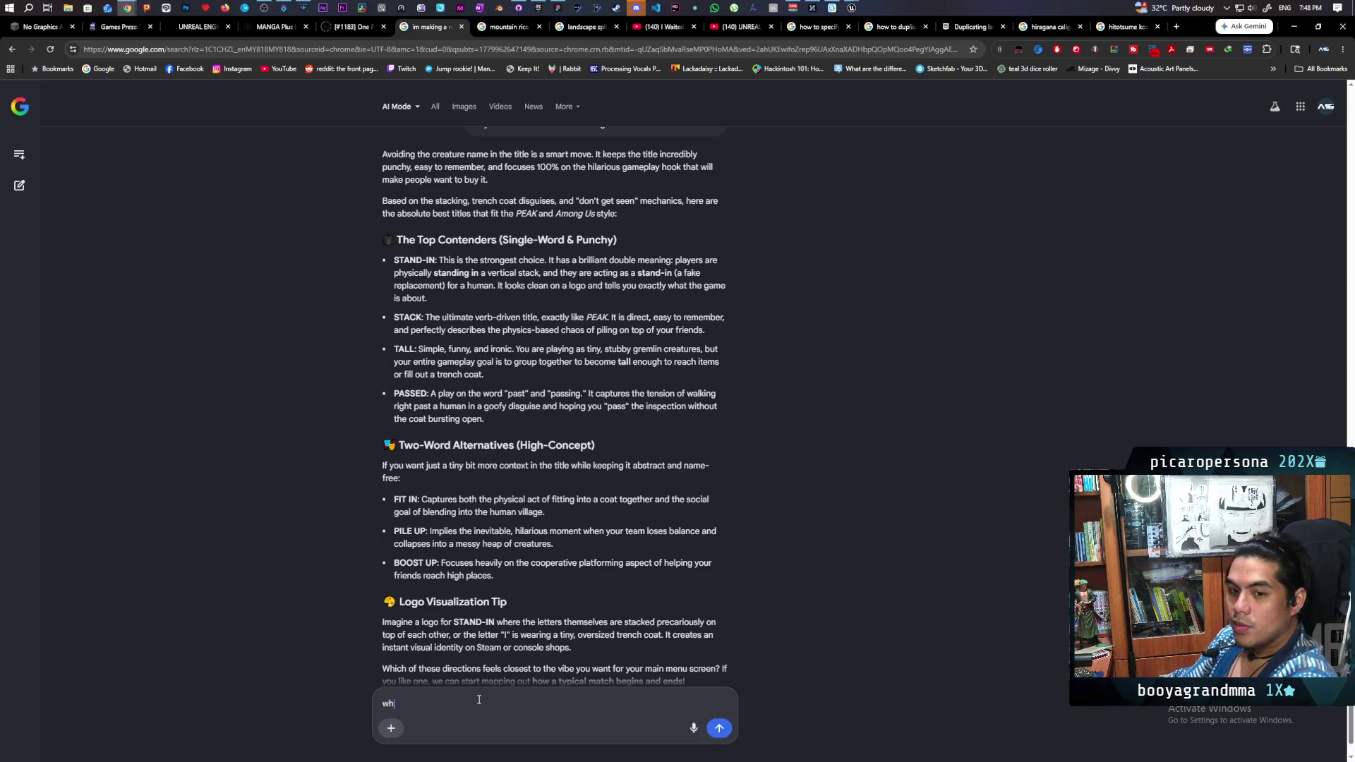
pyautogui.write('at about')
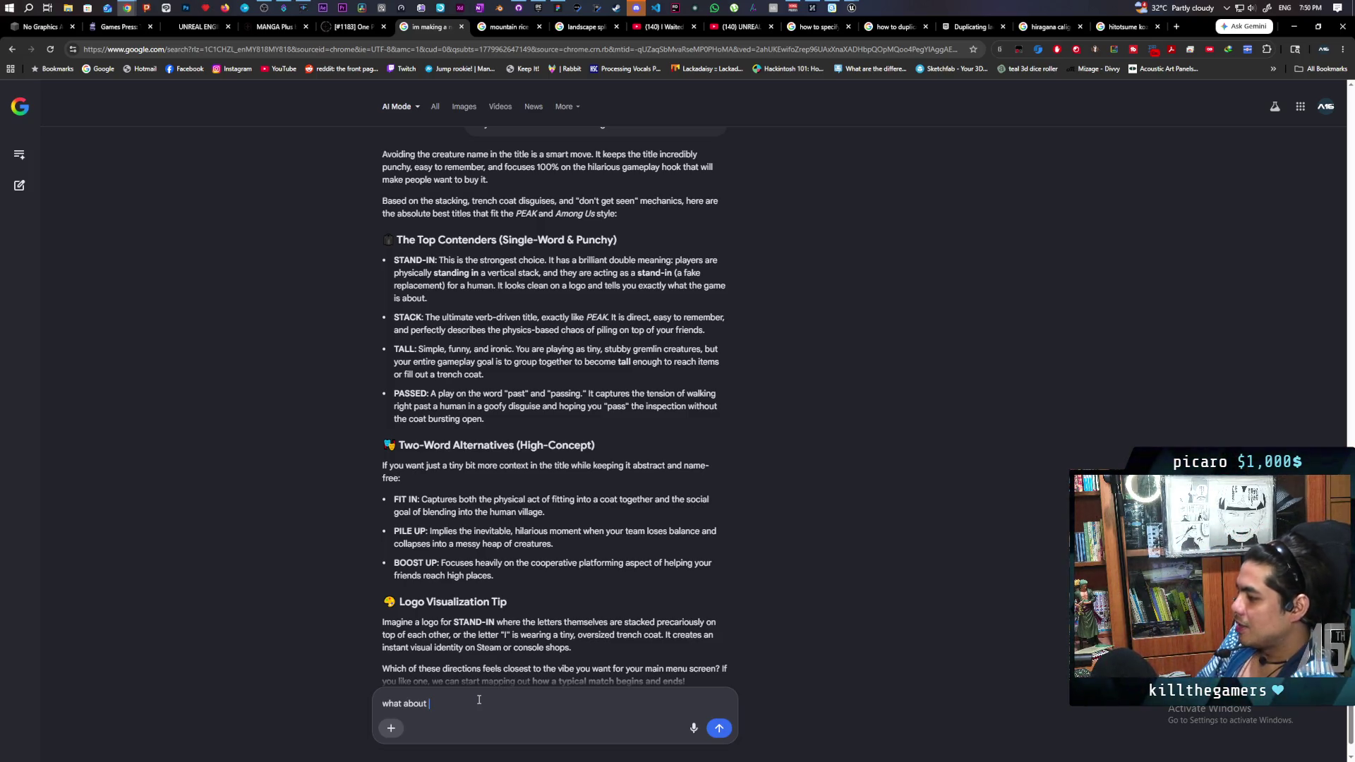
pyautogui.write(';')
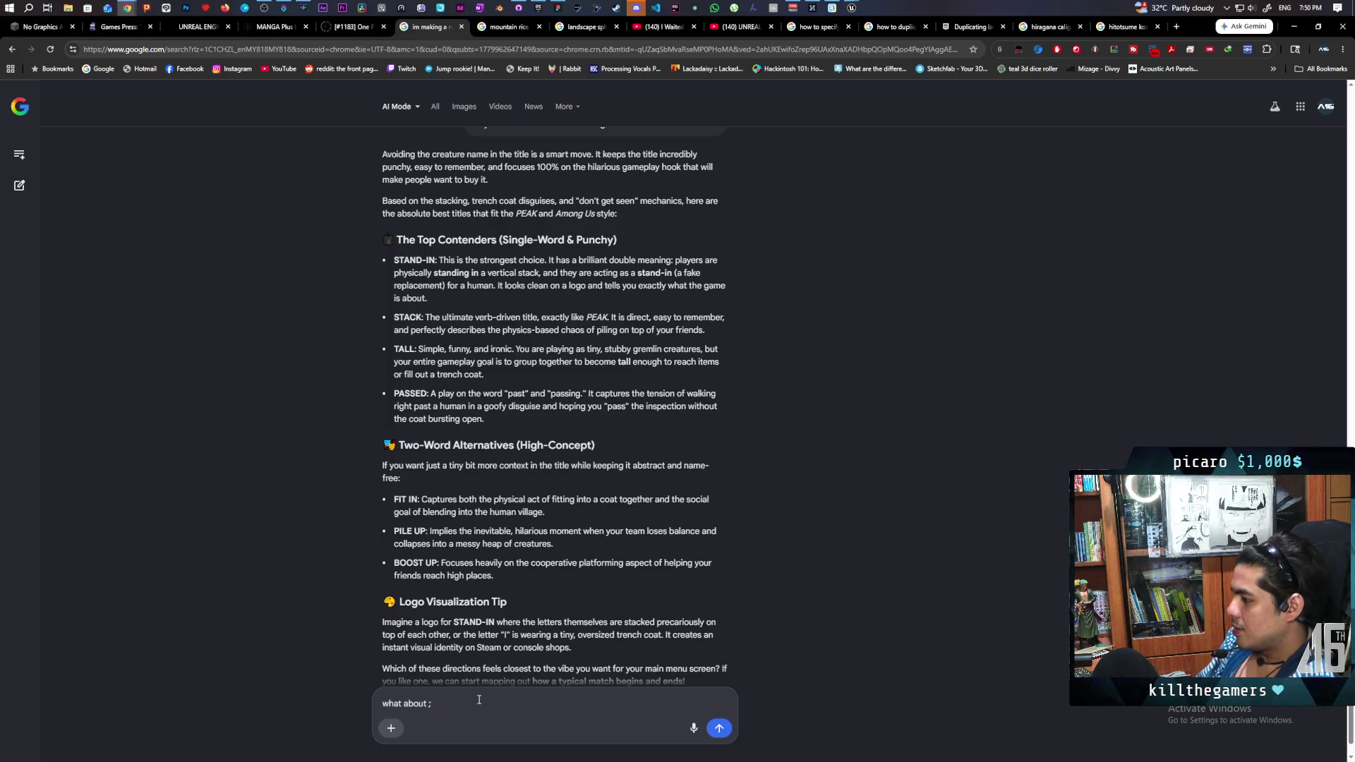
pyautogui.press('BackSpace')
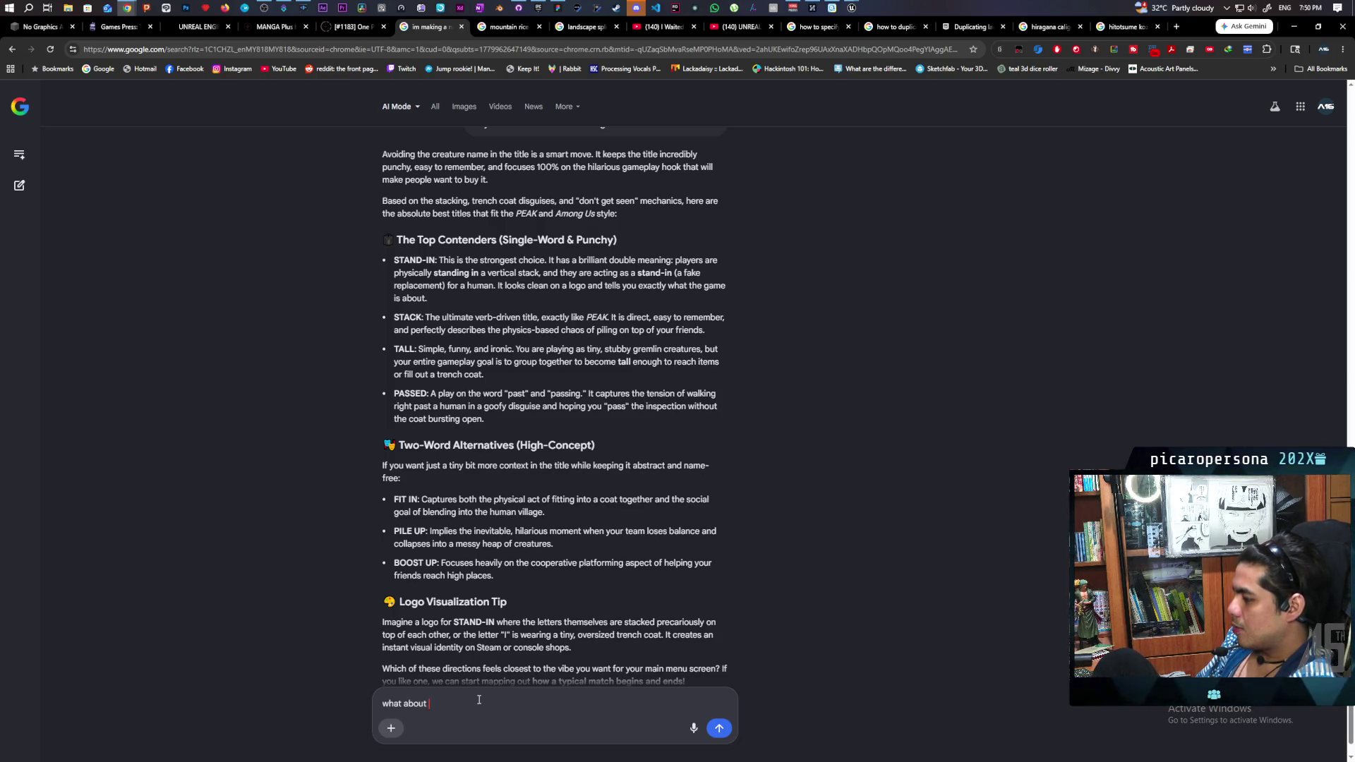
pyautogui.write('japanes')
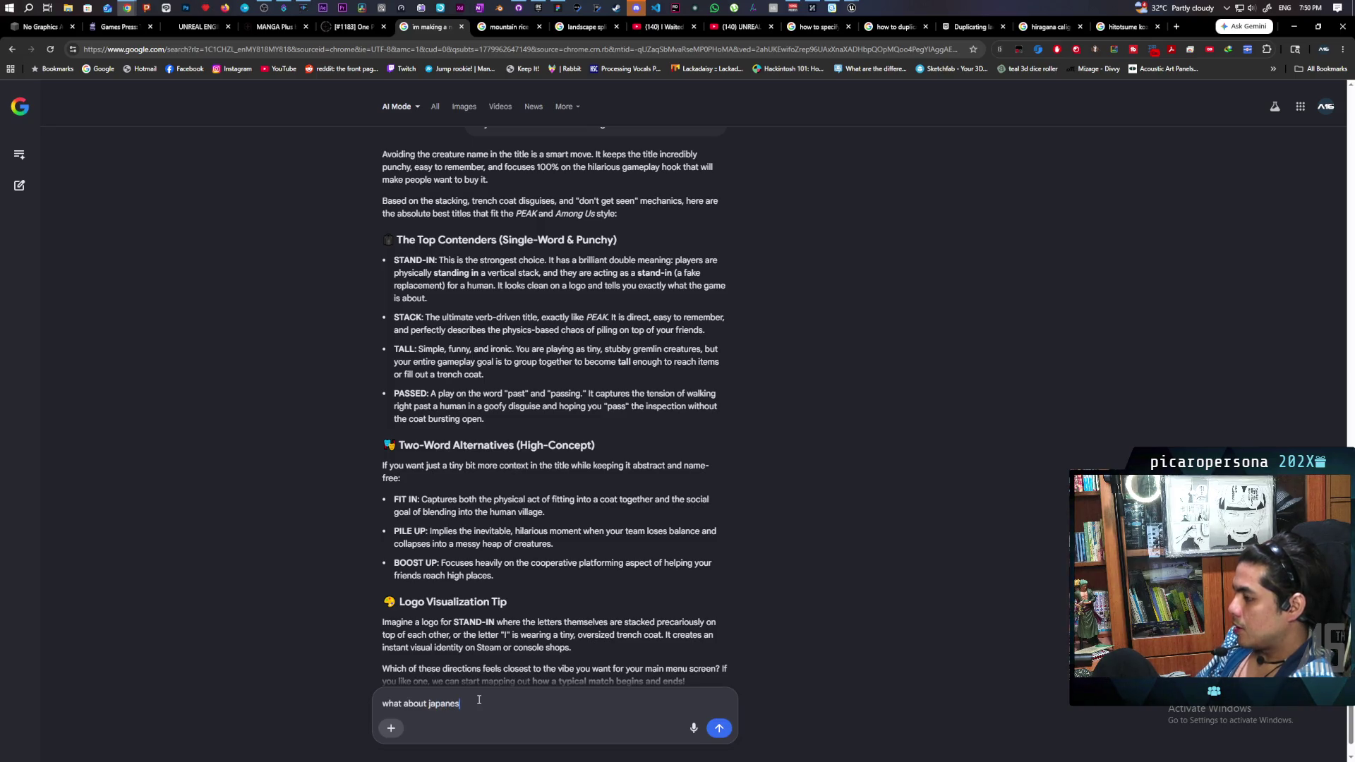
pyautogui.write('e verbs')
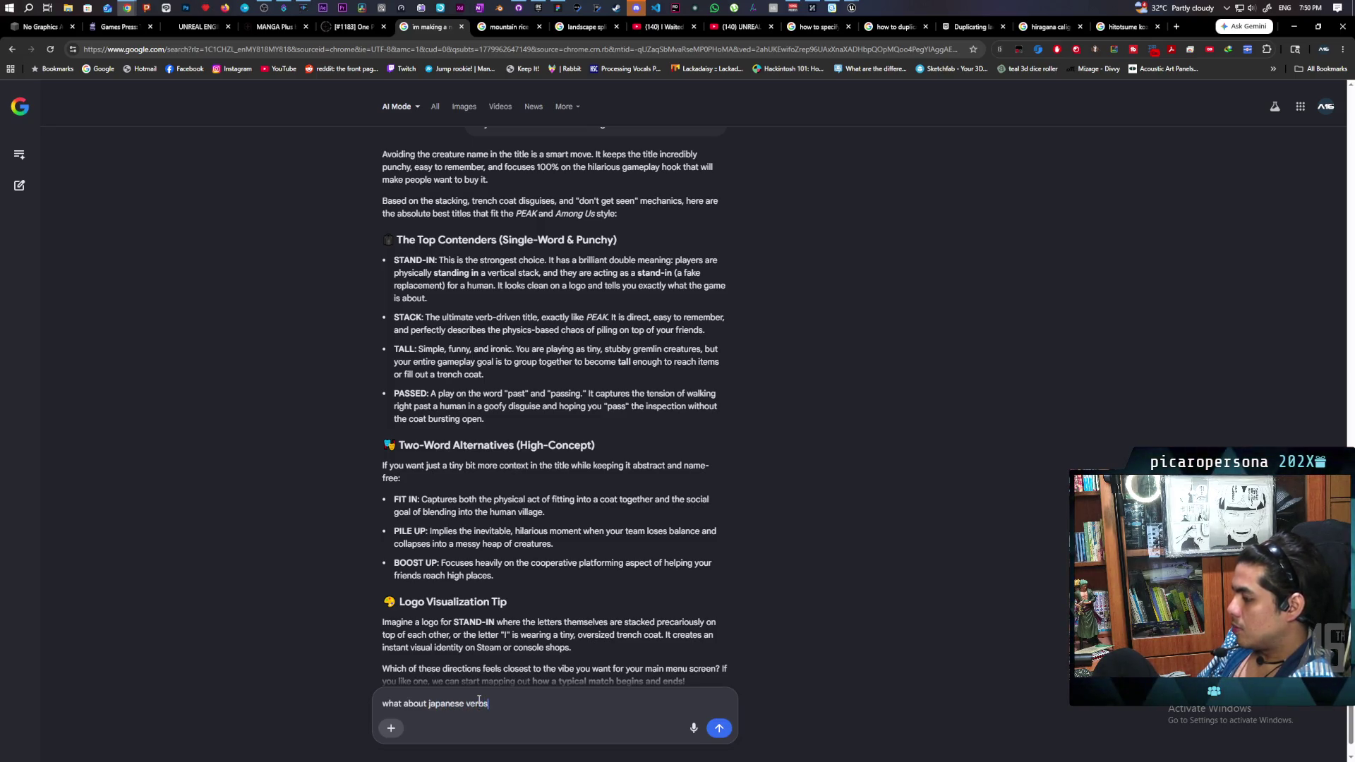
pyautogui.press('Return')
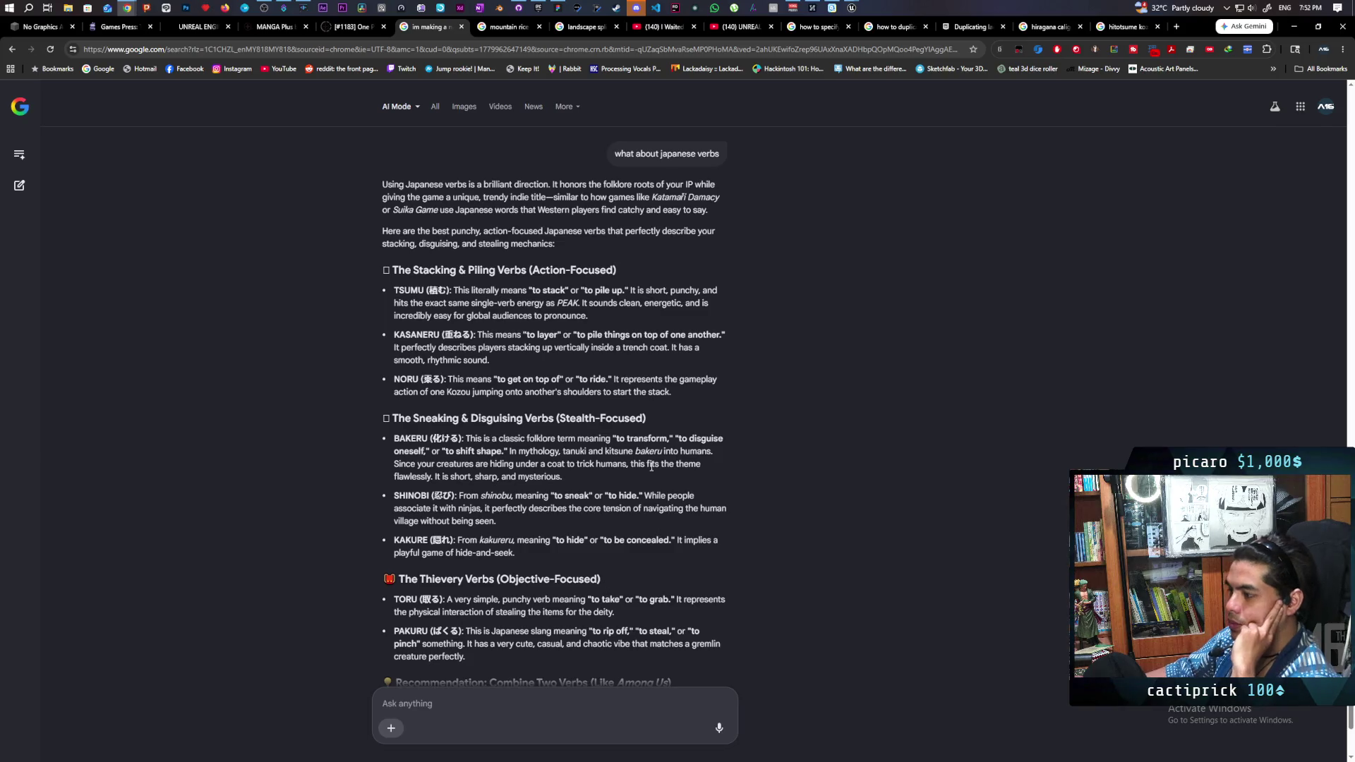
# - Scroll to the recommendation to combine two verbs, such as TSUMU-BAKERU, SNEAK-TSUMU and PAKURU-NORU
pyautogui.scroll(-2, 652, 465)
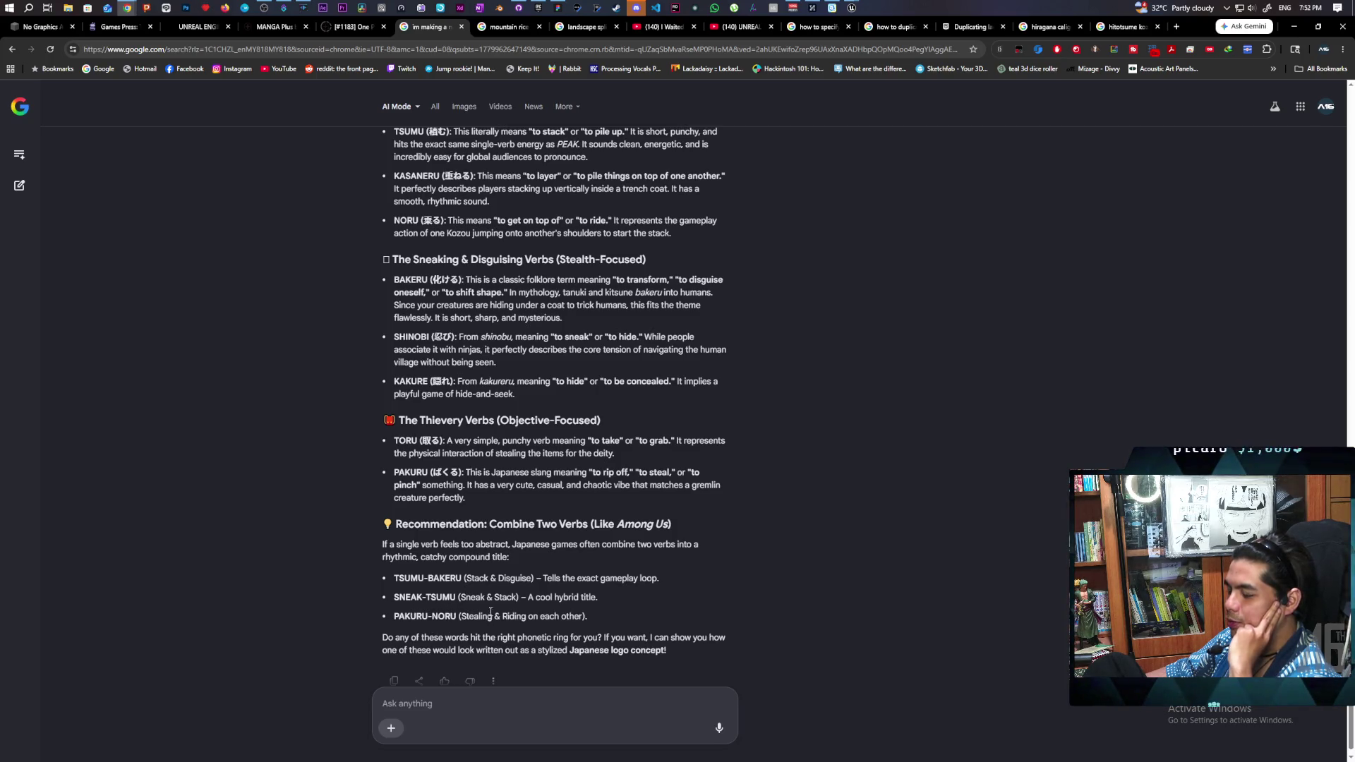
pyautogui.scroll(-1, 494, 616)
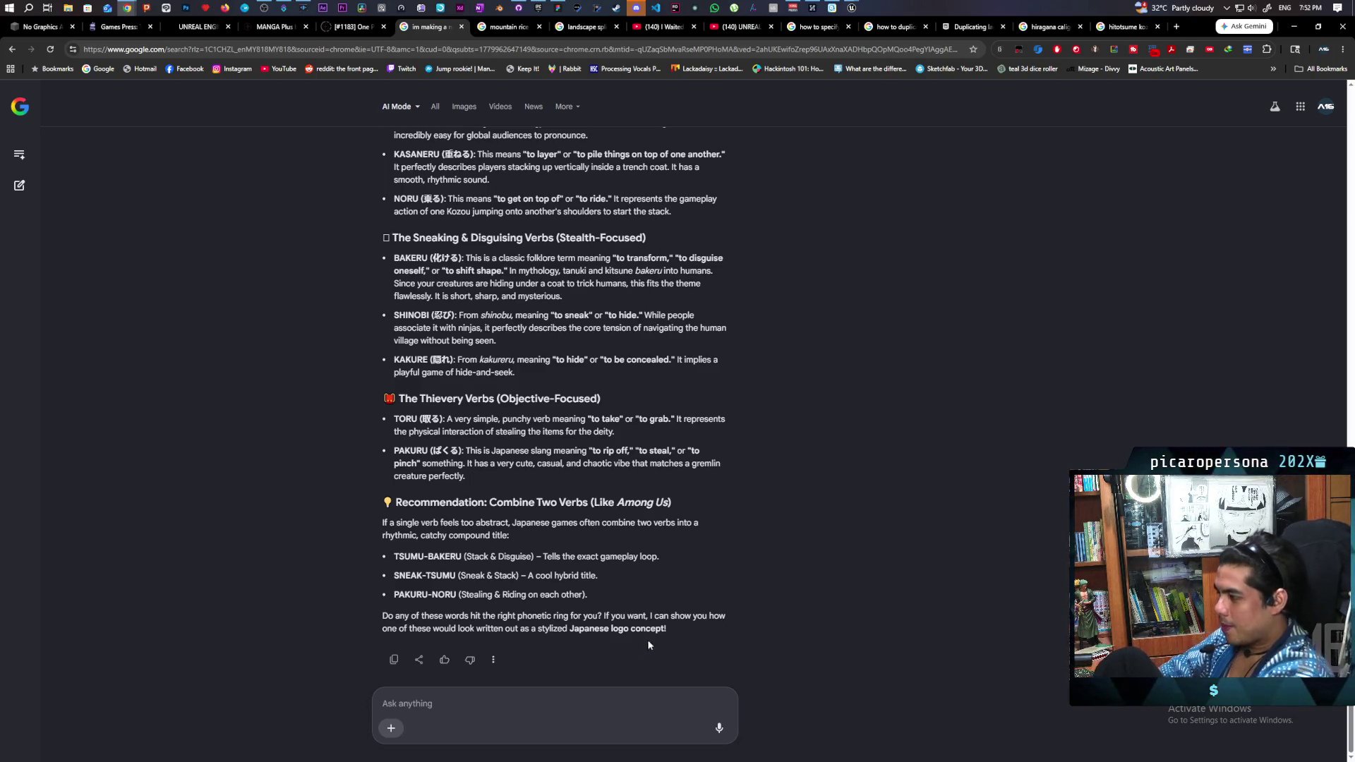
# - Ask AI Mode: 'my concern is that the english speaking audience wont get it'
pyautogui.click(581, 716)
pyautogui.write('m')
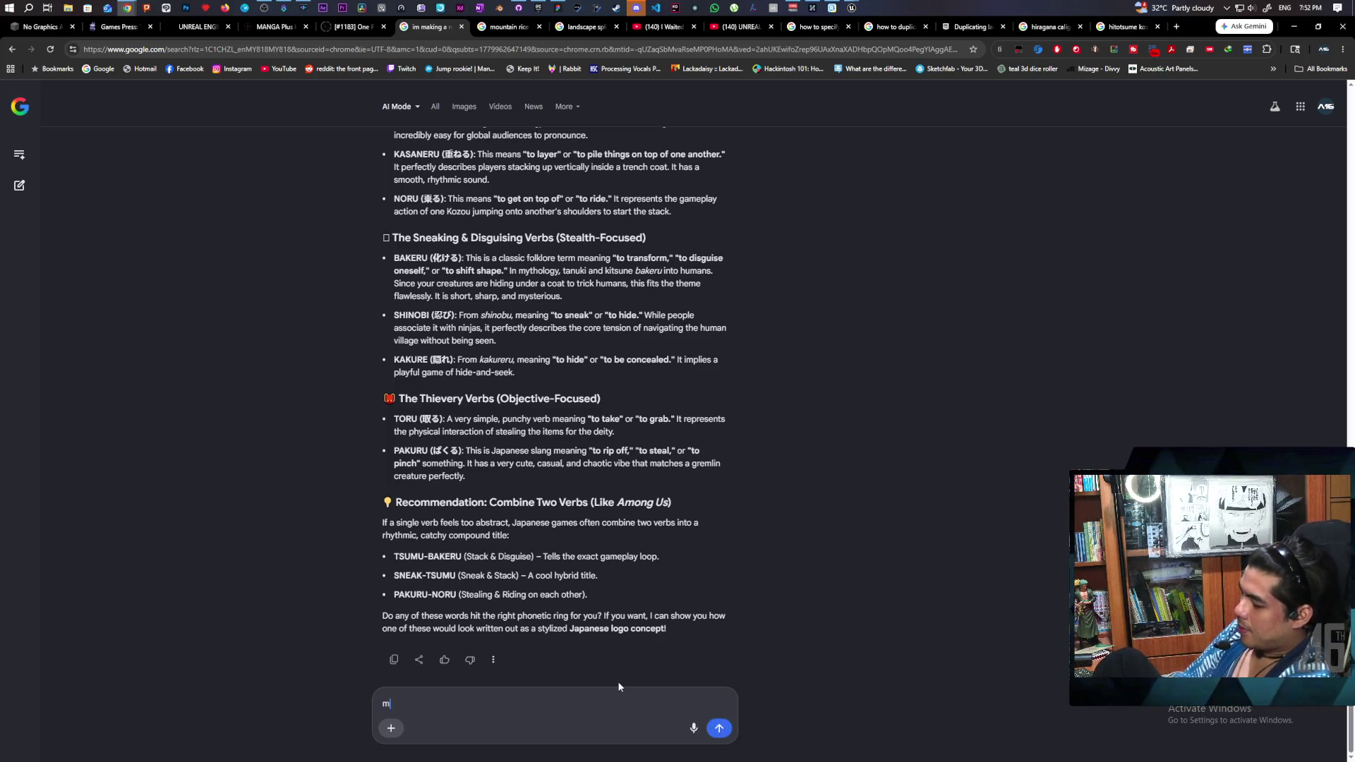
pyautogui.write('y concern is t')
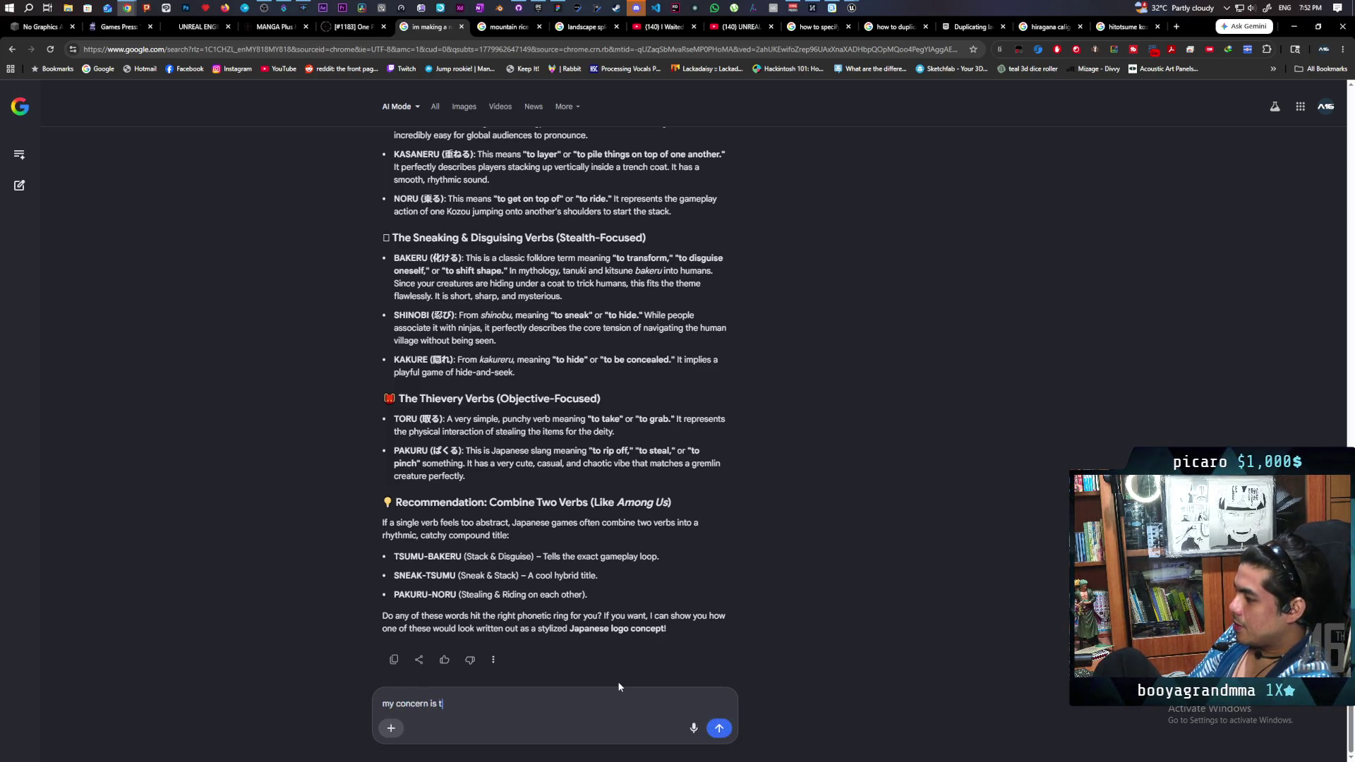
pyautogui.write('hat the endlish')
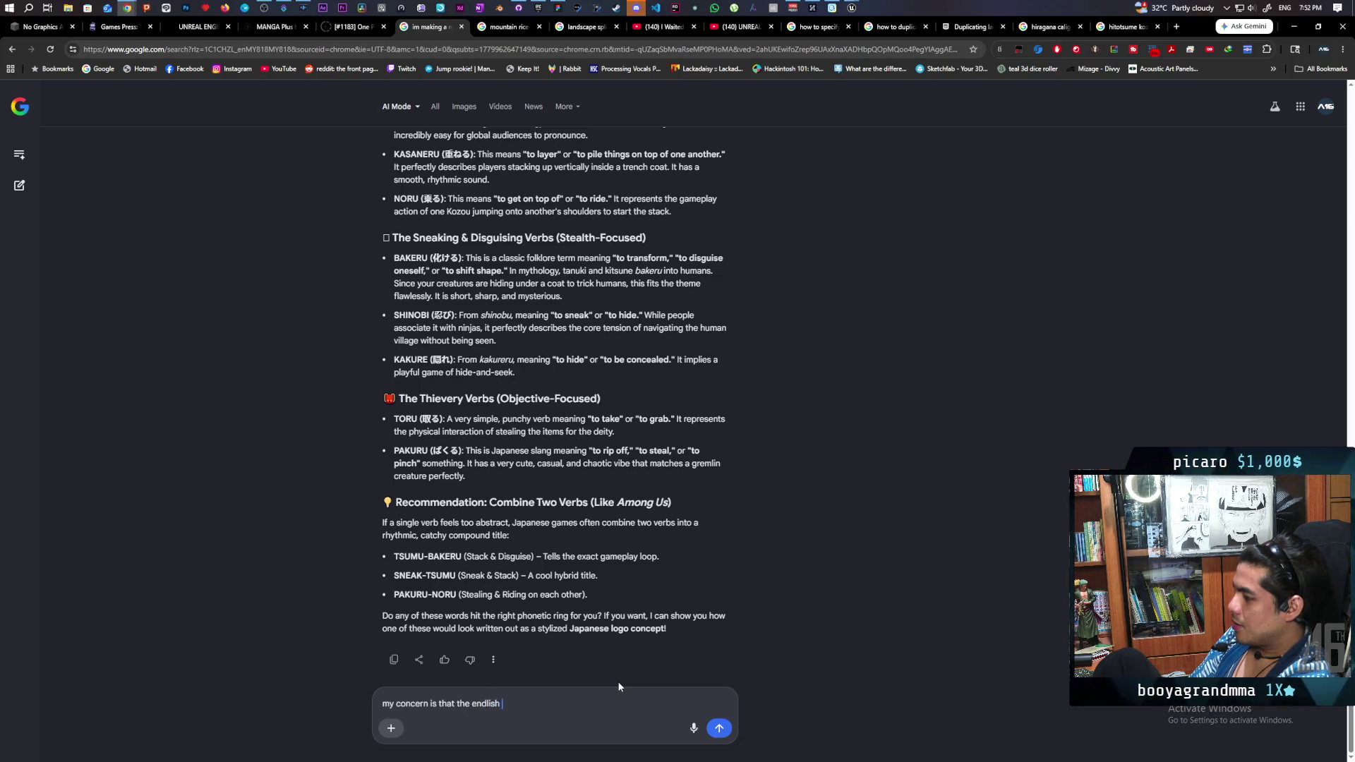
pyautogui.press('BackSpace')
pyautogui.press('BackSpace')
pyautogui.press('BackSpace')
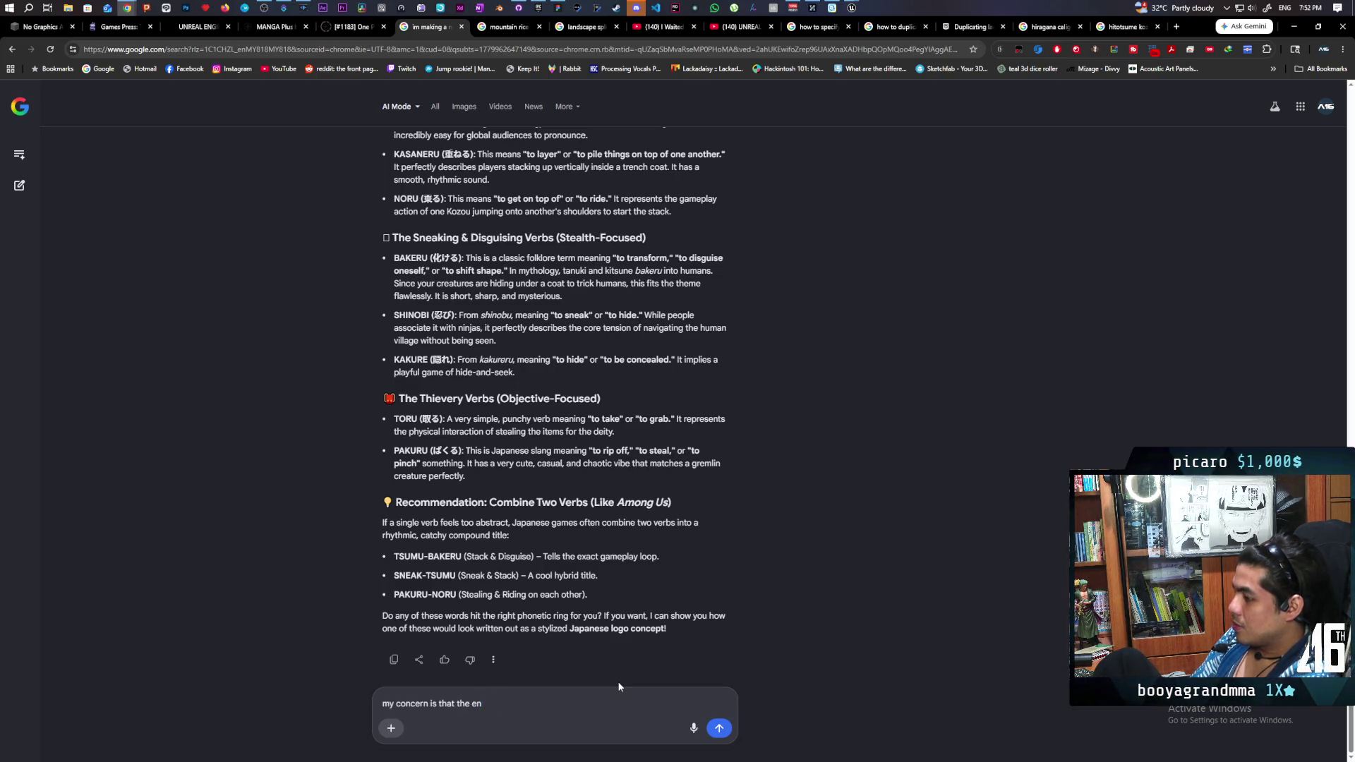
pyautogui.write('glish speaki')
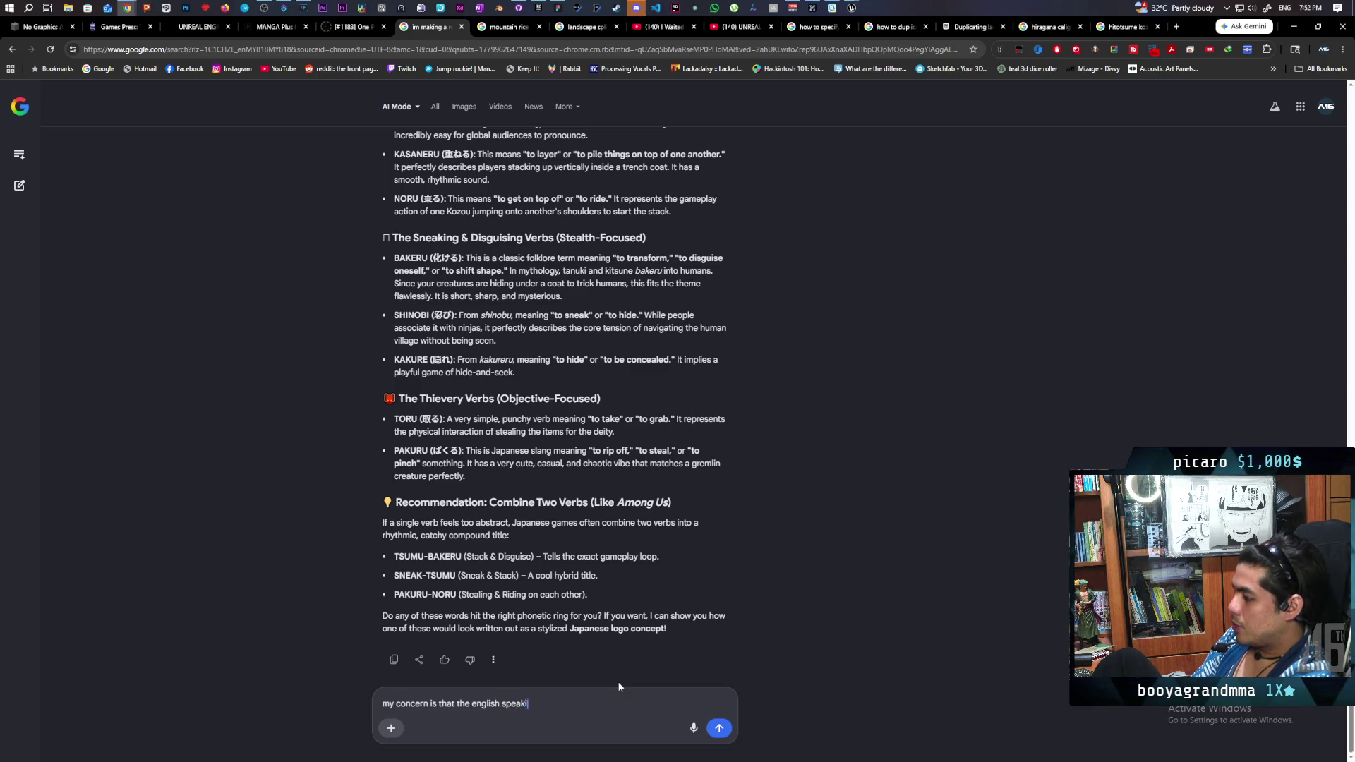
pyautogui.write('ng audience')
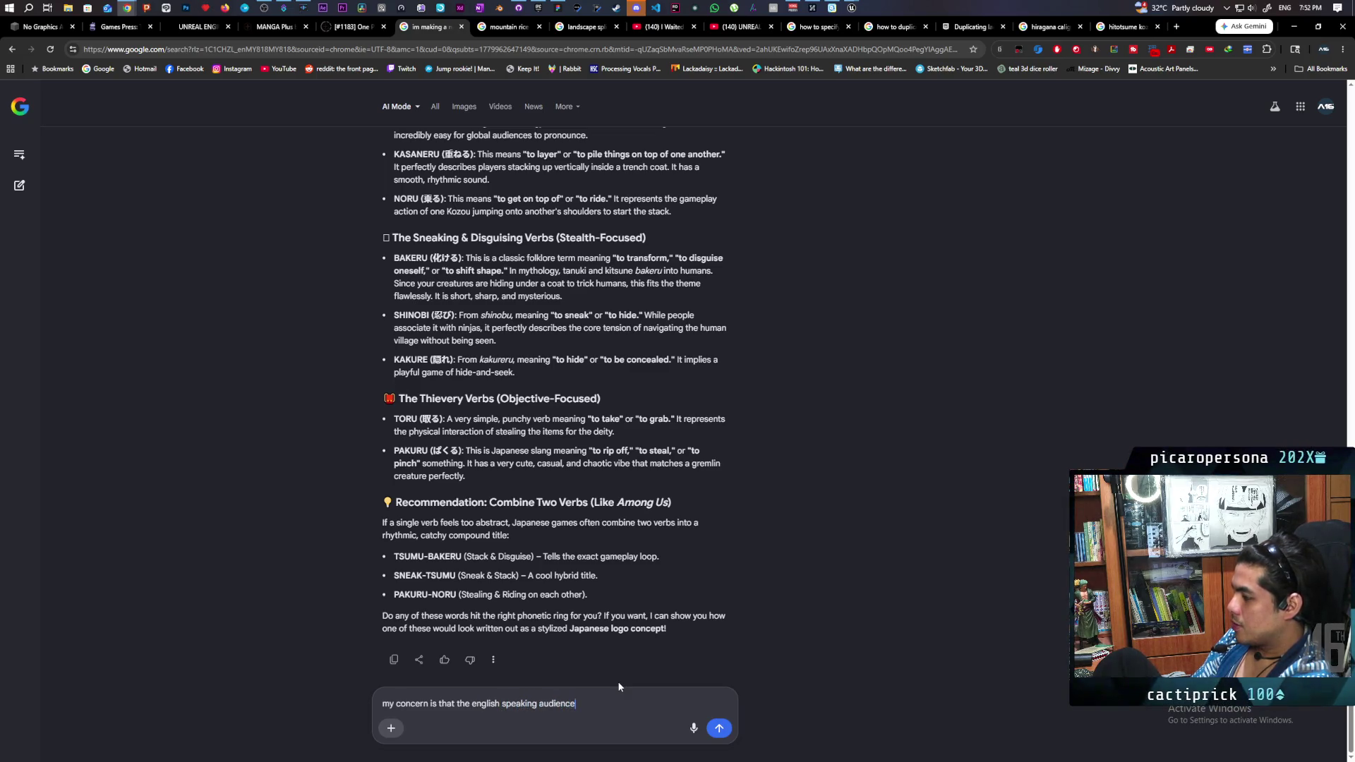
pyautogui.write(' wont get it')
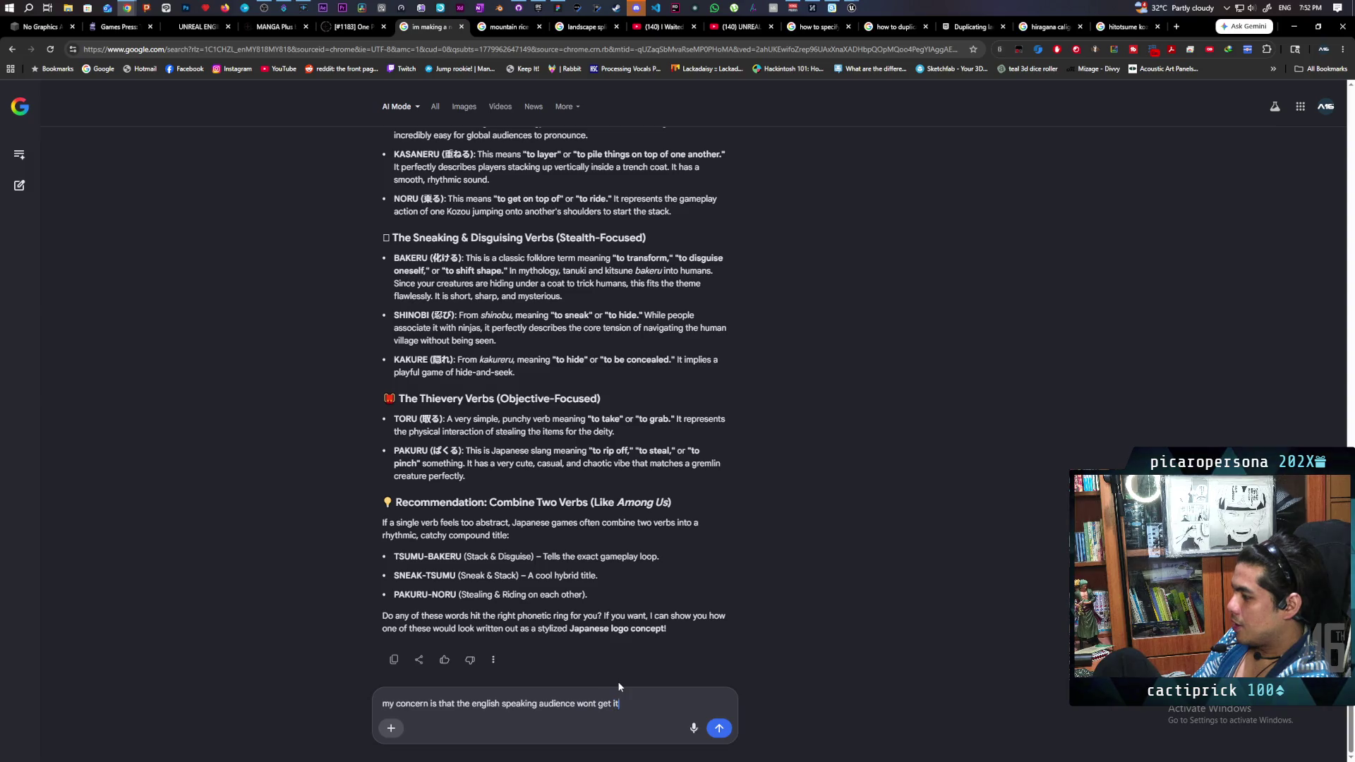
pyautogui.press('Return')
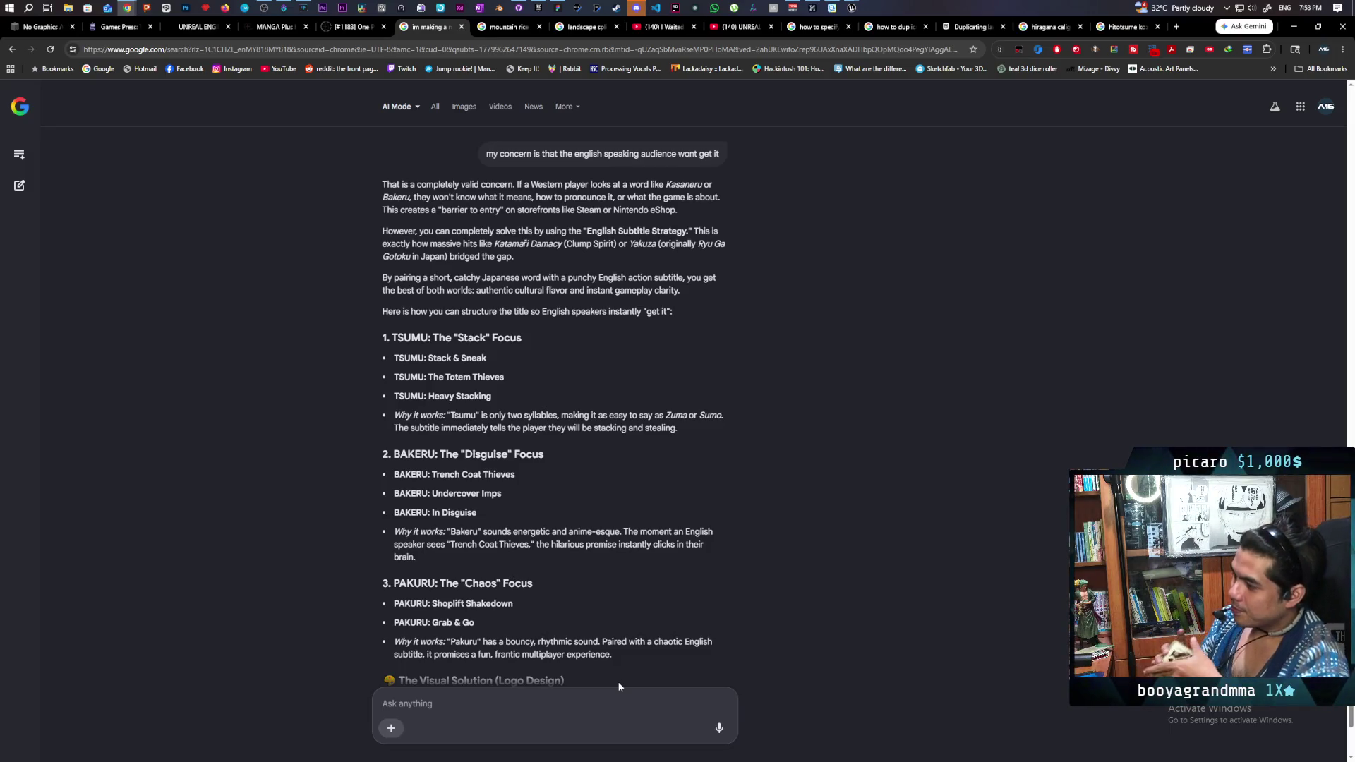
# - Scroll to the logo design advice and the closing question about English subtitles versus English titles
pyautogui.scroll(-3, 631, 466)
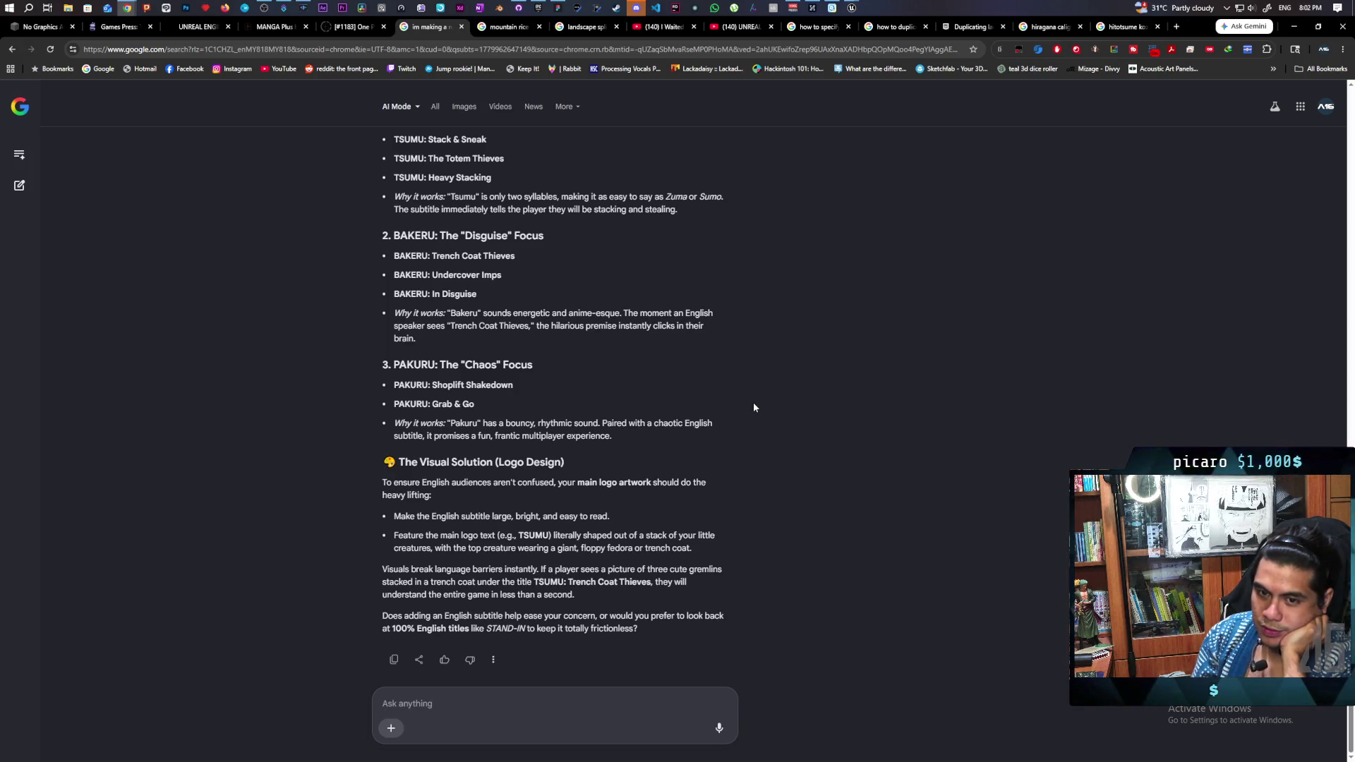
pyautogui.hotkey('alt', 'Tab')
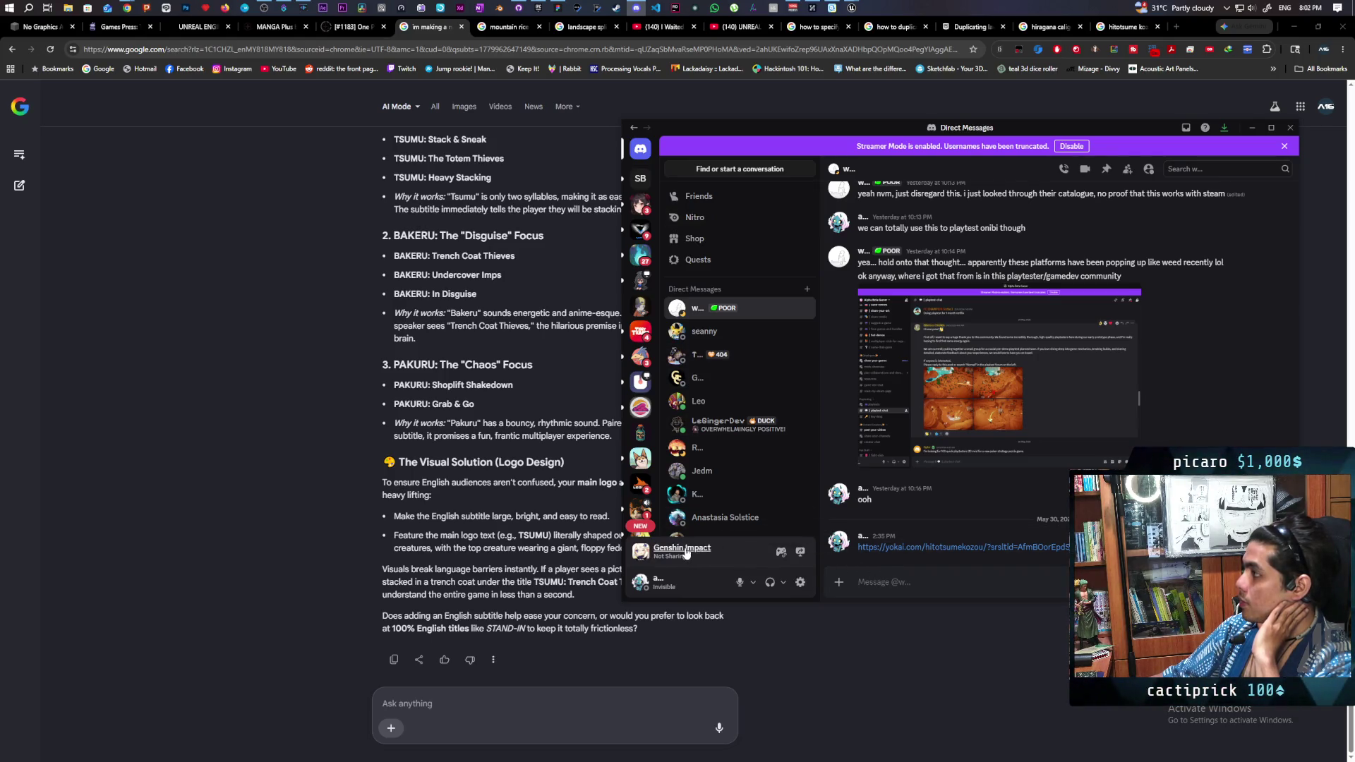
pyautogui.moveTo(832, 8)
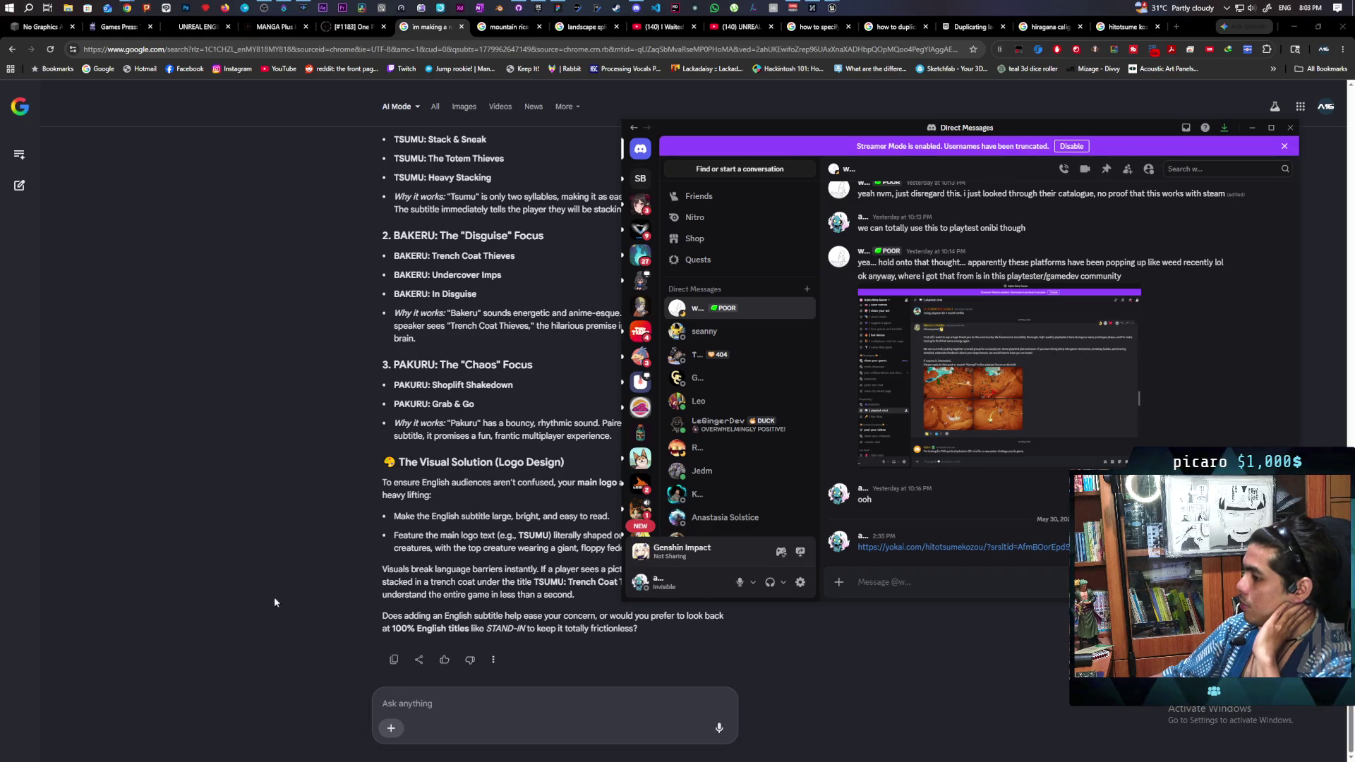
pyautogui.click(240, 594)
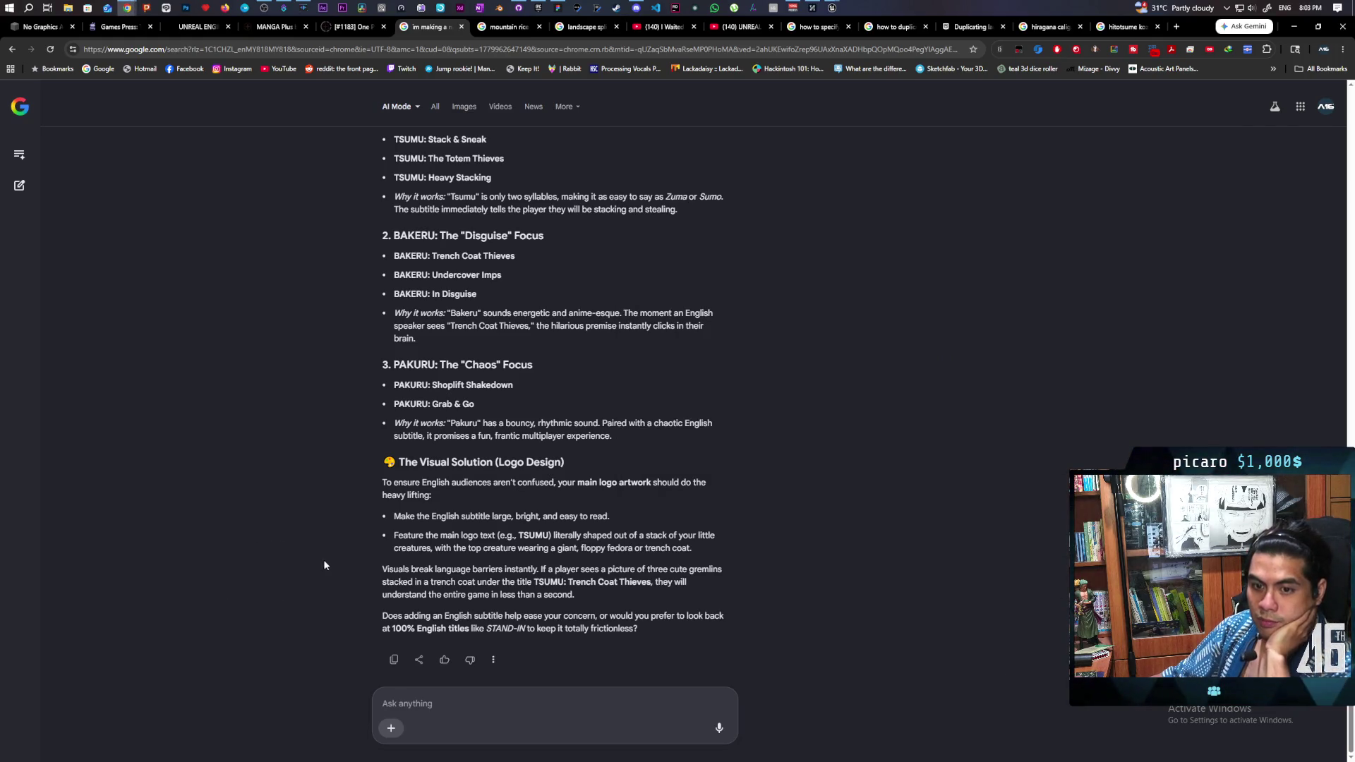